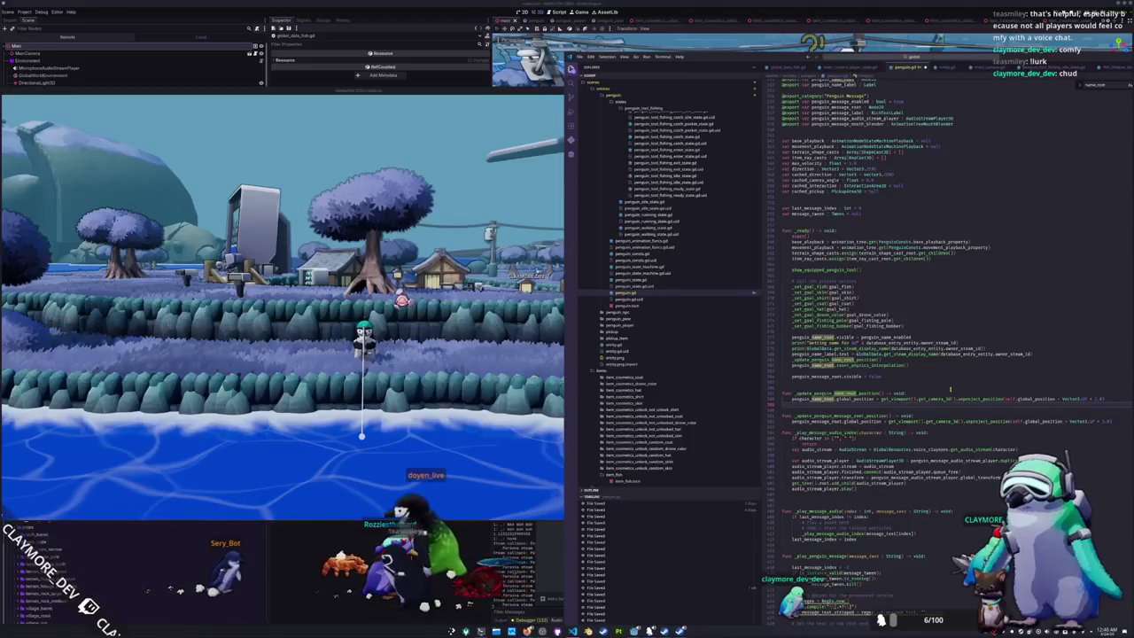
- Check the running game, then add a blank line after _update_penguin_message_root_position in penguin.gd
scroll(951, 388, down, 2)
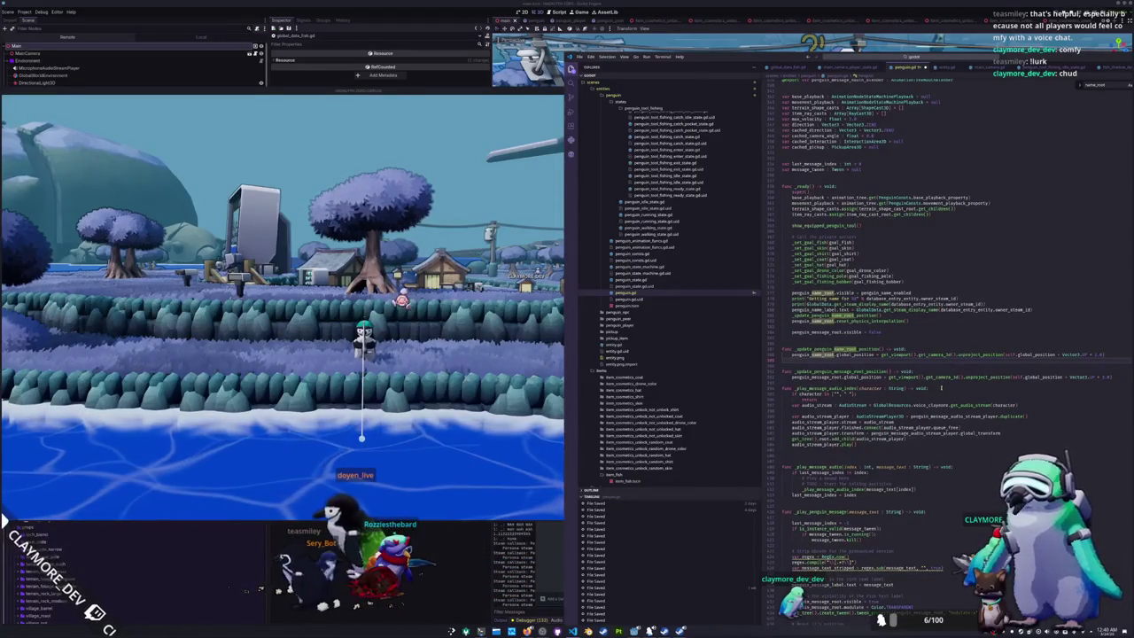
scroll(933, 382, down, 2)
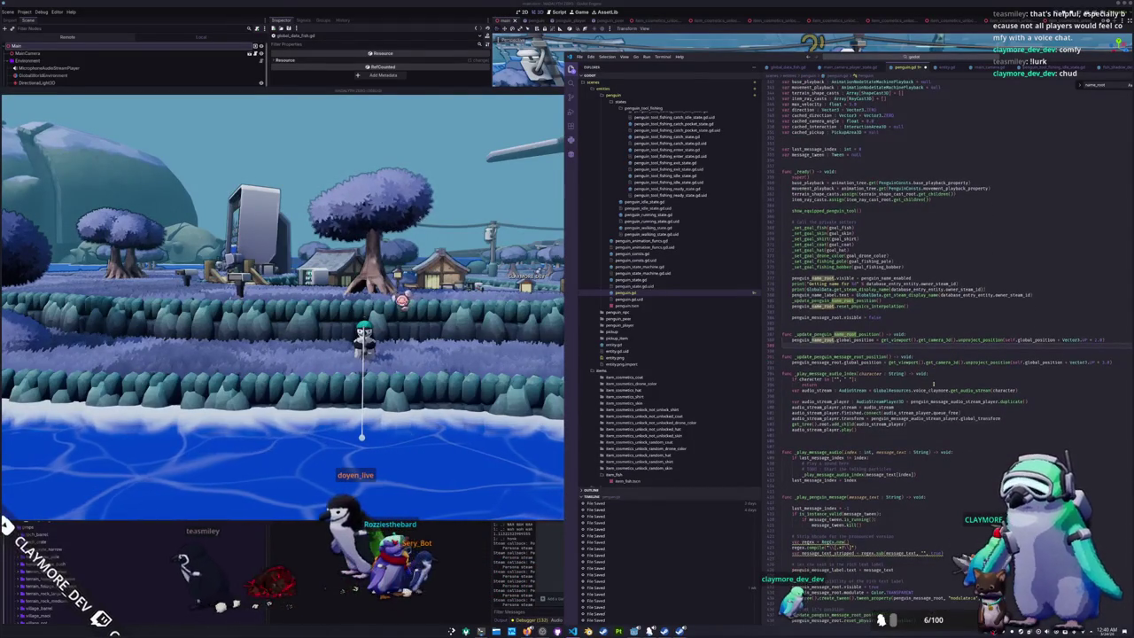
click(549, 89)
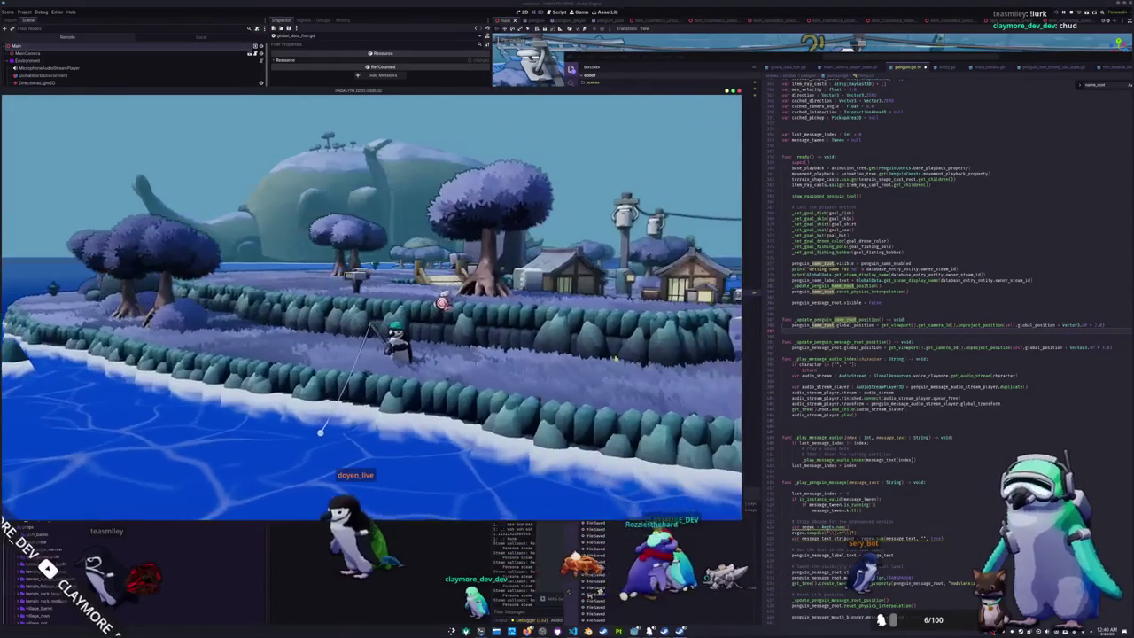
key(ctrl+shift+e)
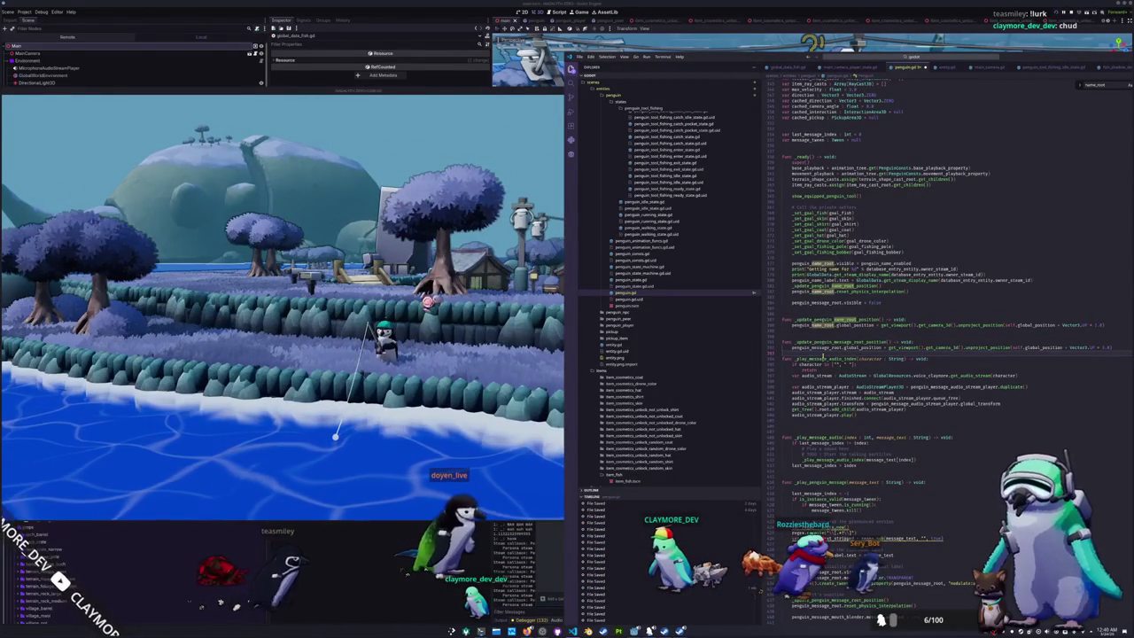
key(Return)
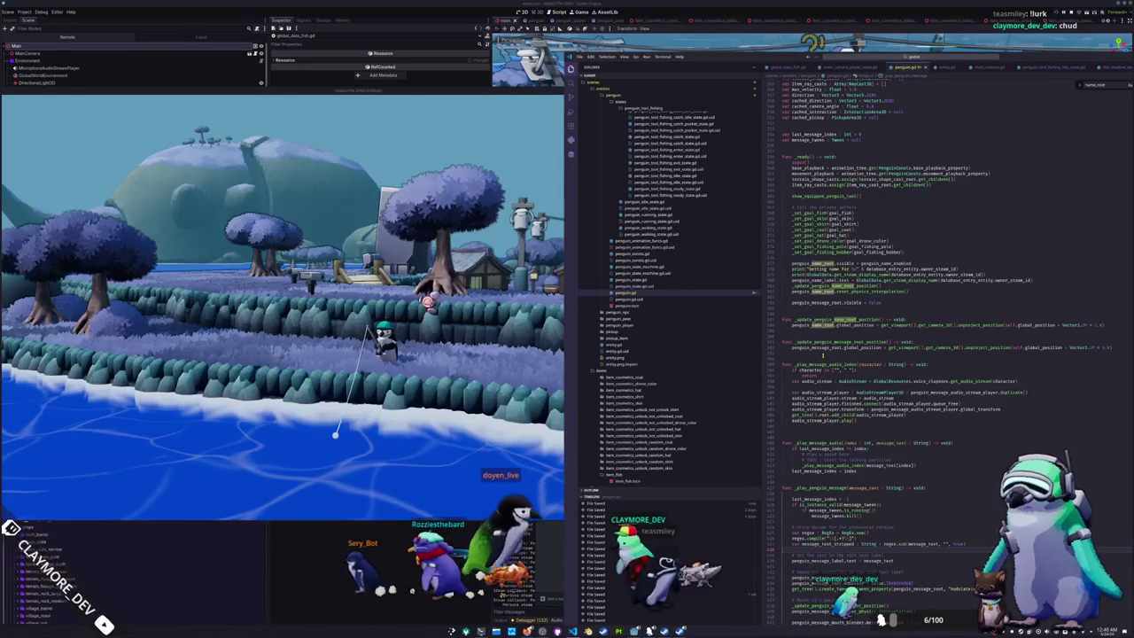
- Scroll penguin.gd past the _apply_rotation atan2 line down to _physics_process
scroll(939, 354, down, 10)
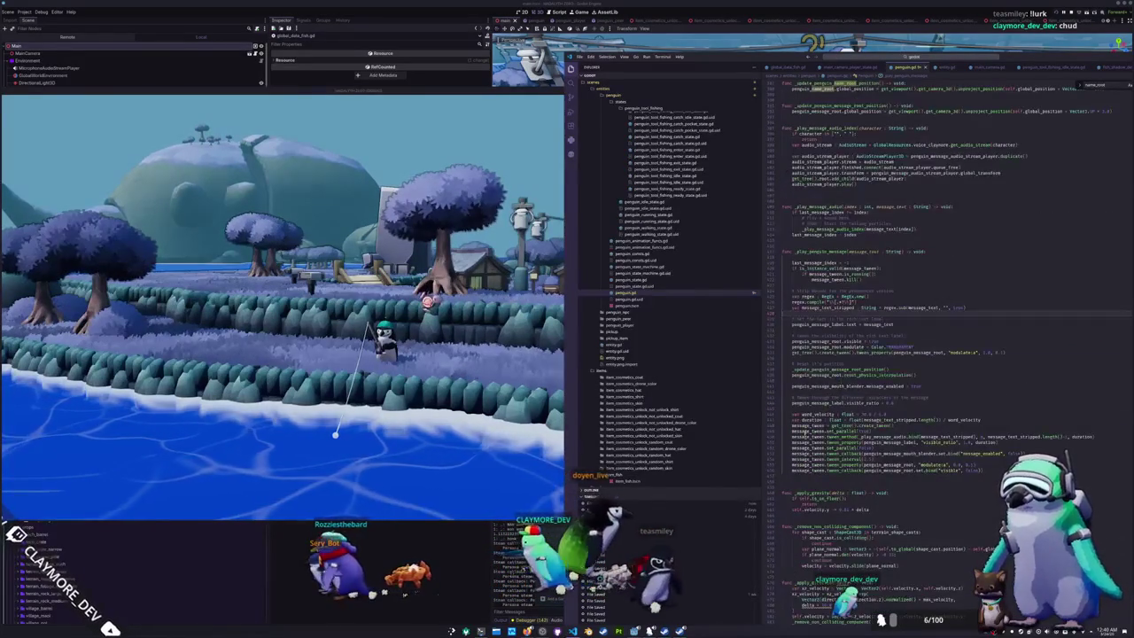
scroll(939, 355, down, 4)
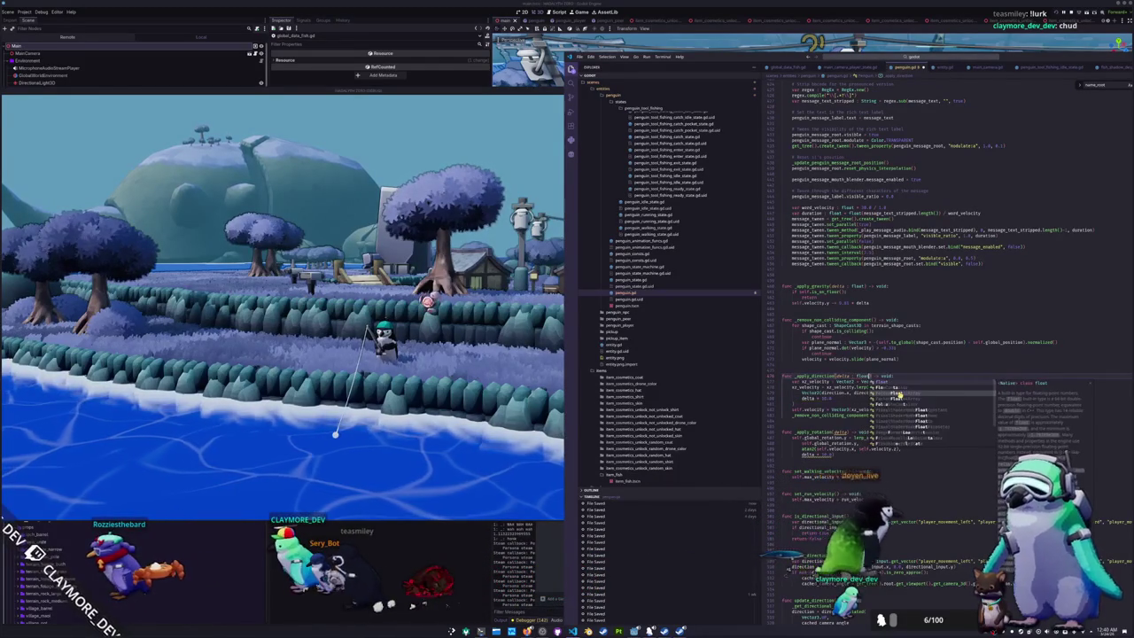
click(857, 431)
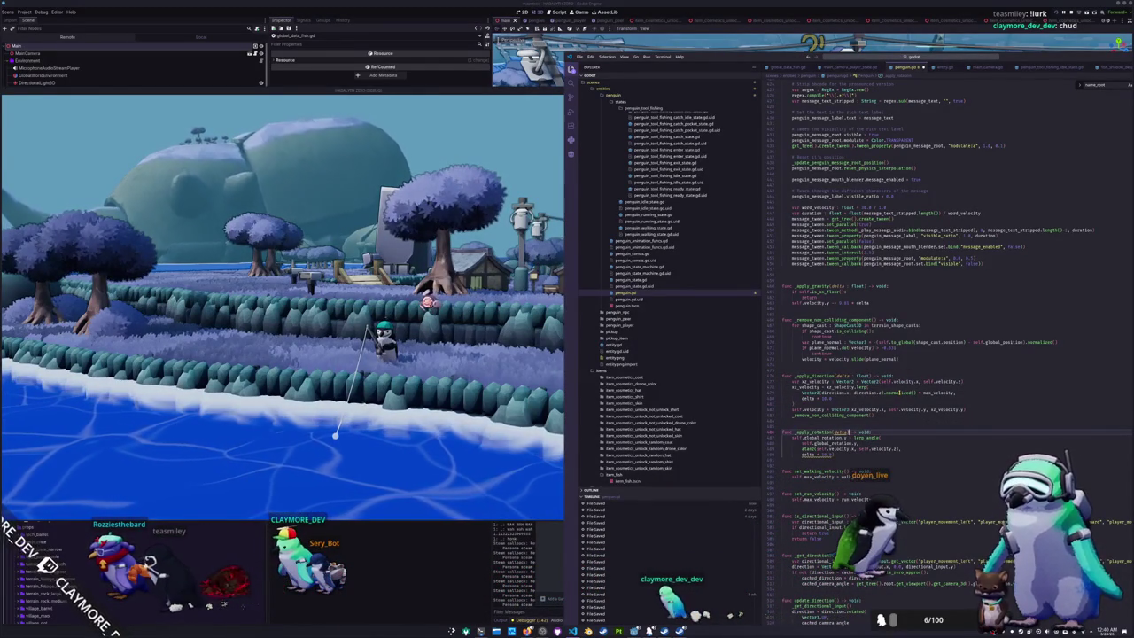
click(864, 448)
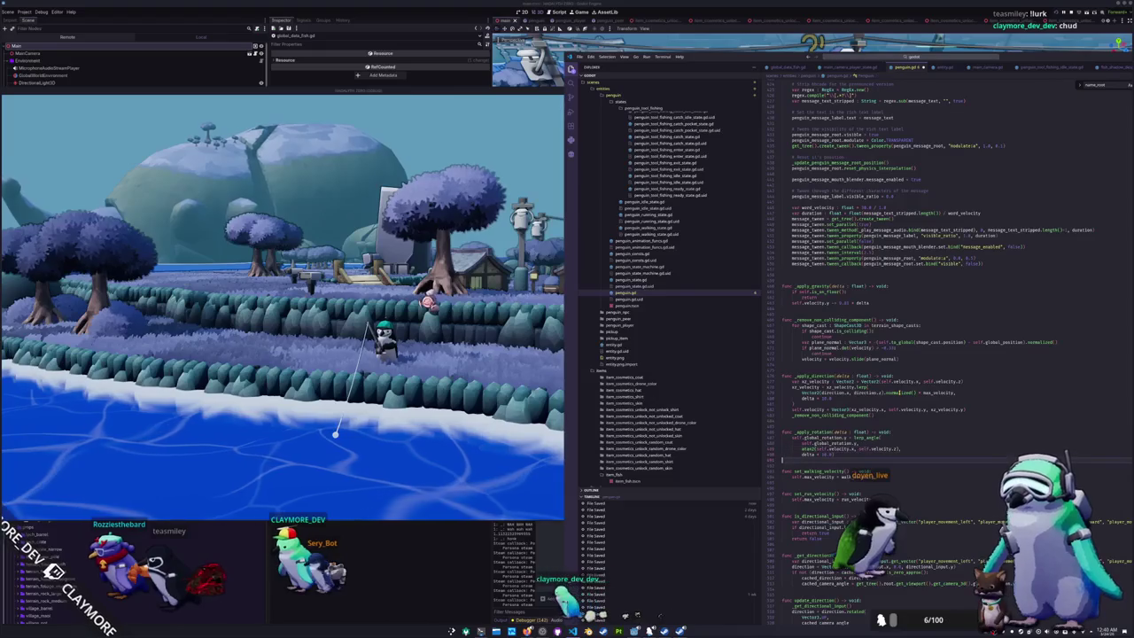
scroll(899, 392, down, 6)
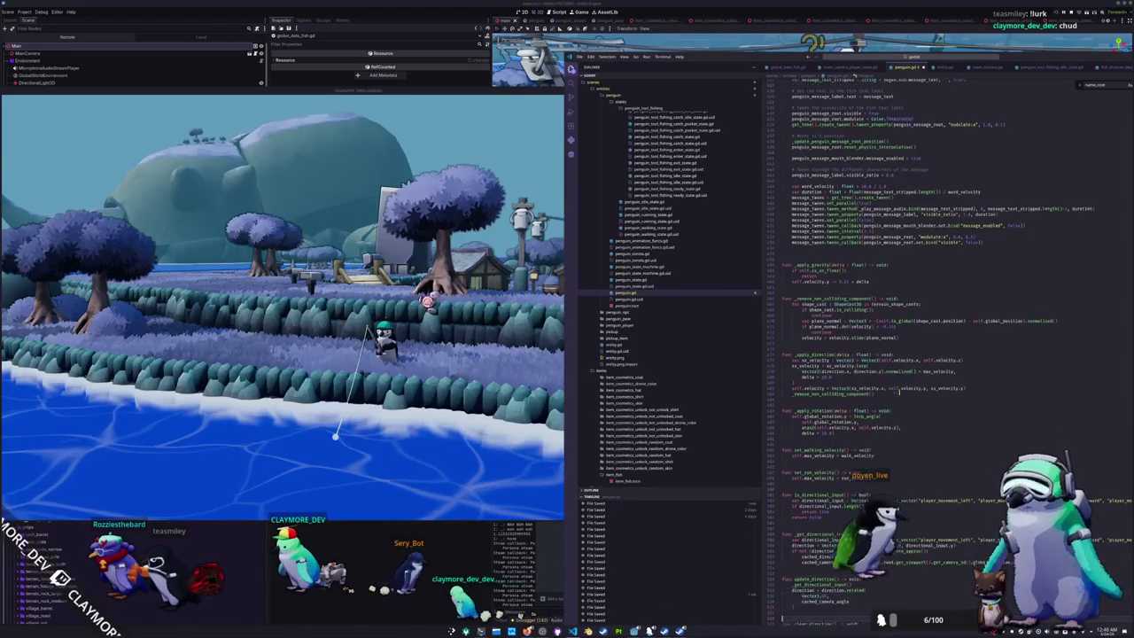
scroll(899, 392, down, 9)
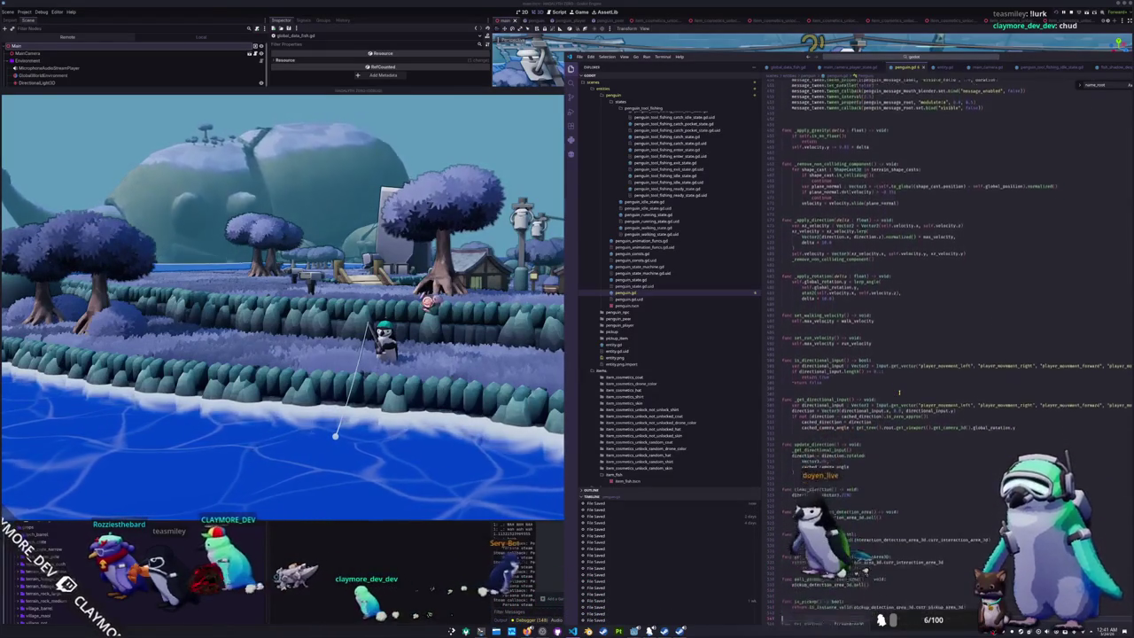
scroll(899, 393, down, 6)
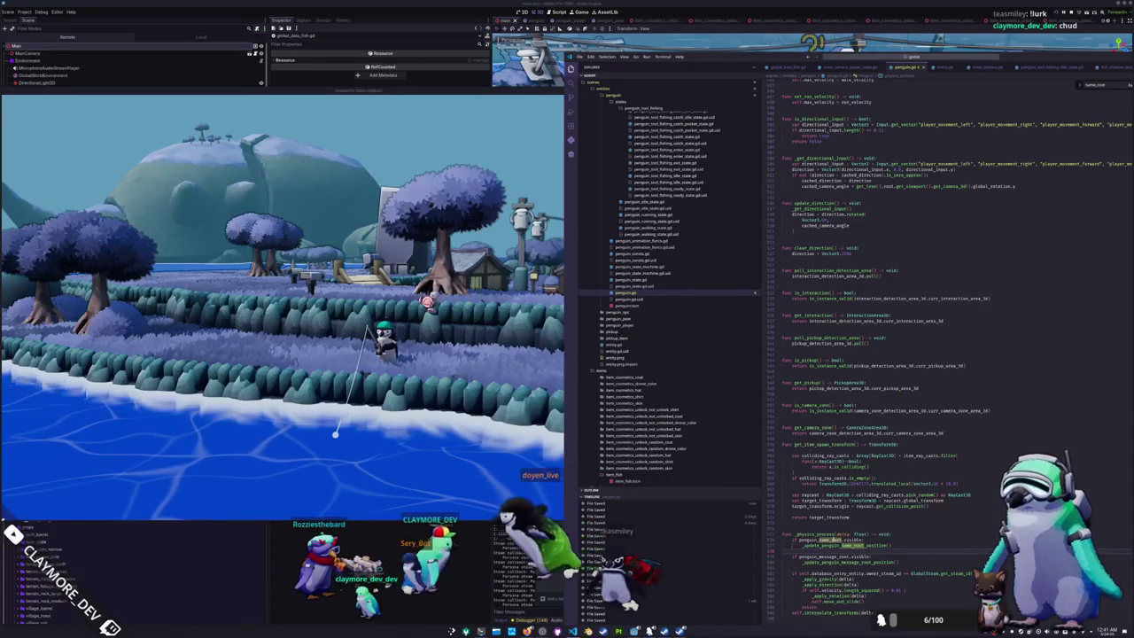
- Insert a _update_penguin_message_root_visible() call after the name-root update line in _physics_process
scroll(808, 545, down, 5)
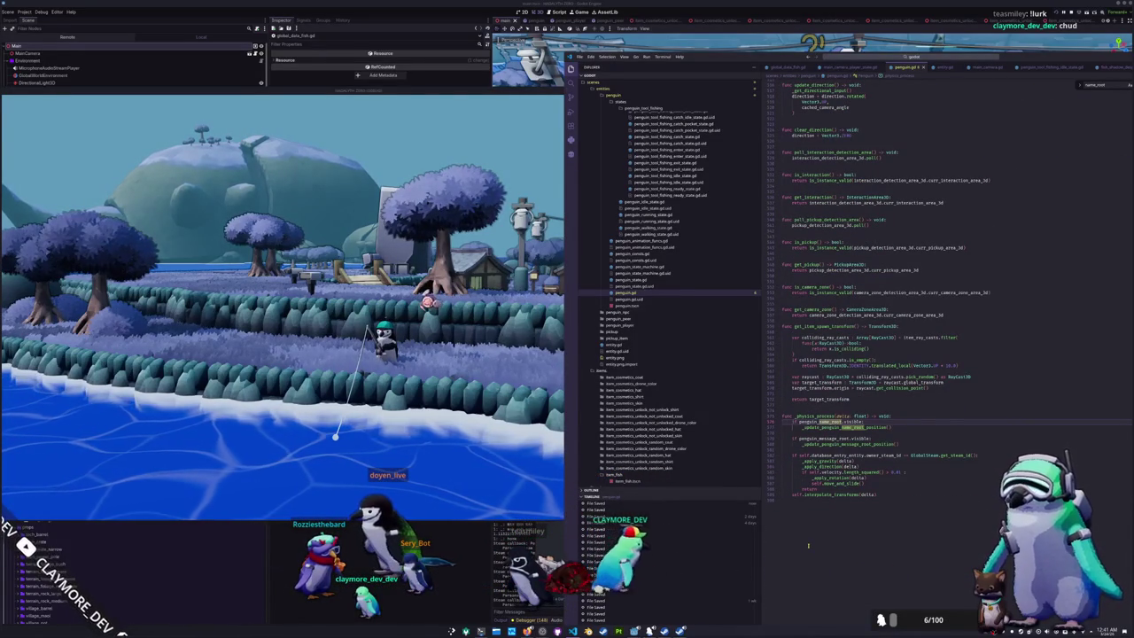
key(Return)
text(_upd)
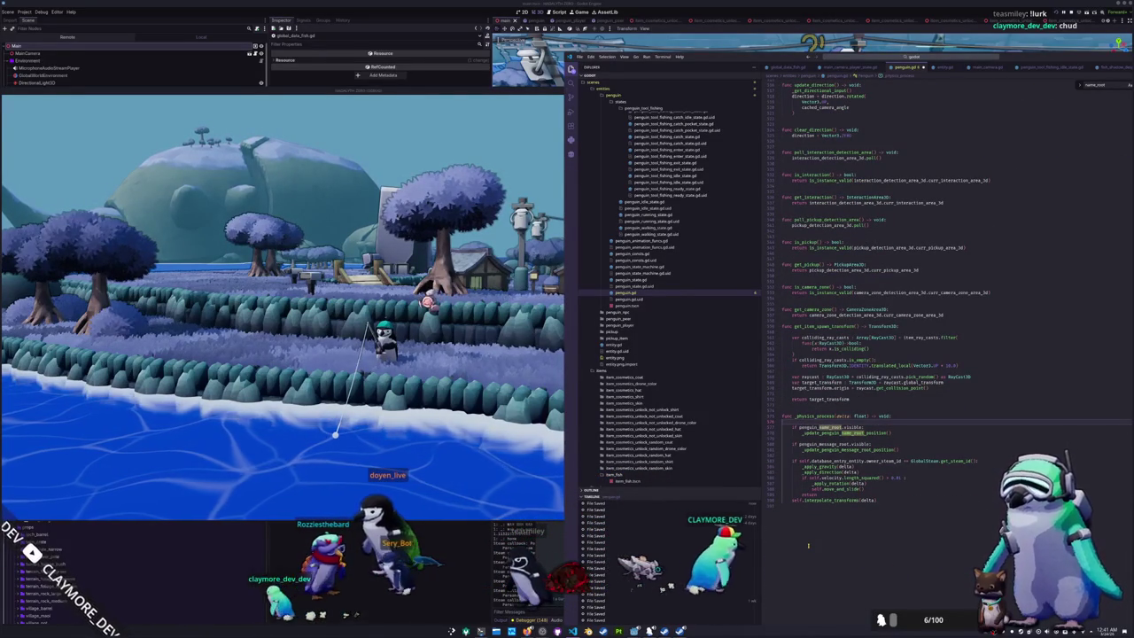
text(ate_penguin)
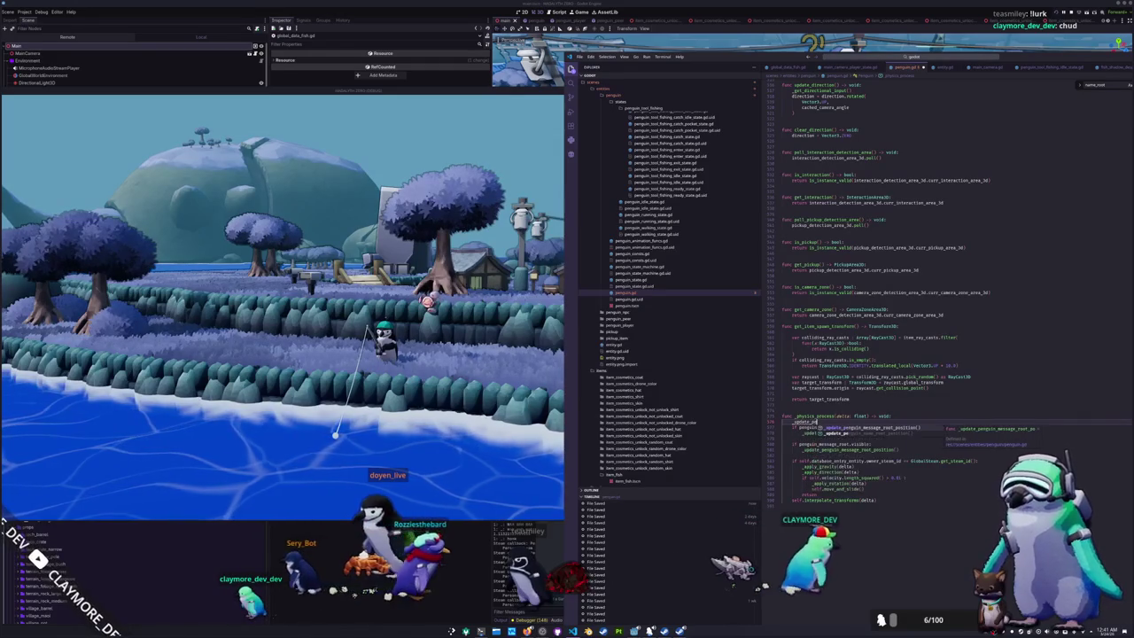
text(_message_r)
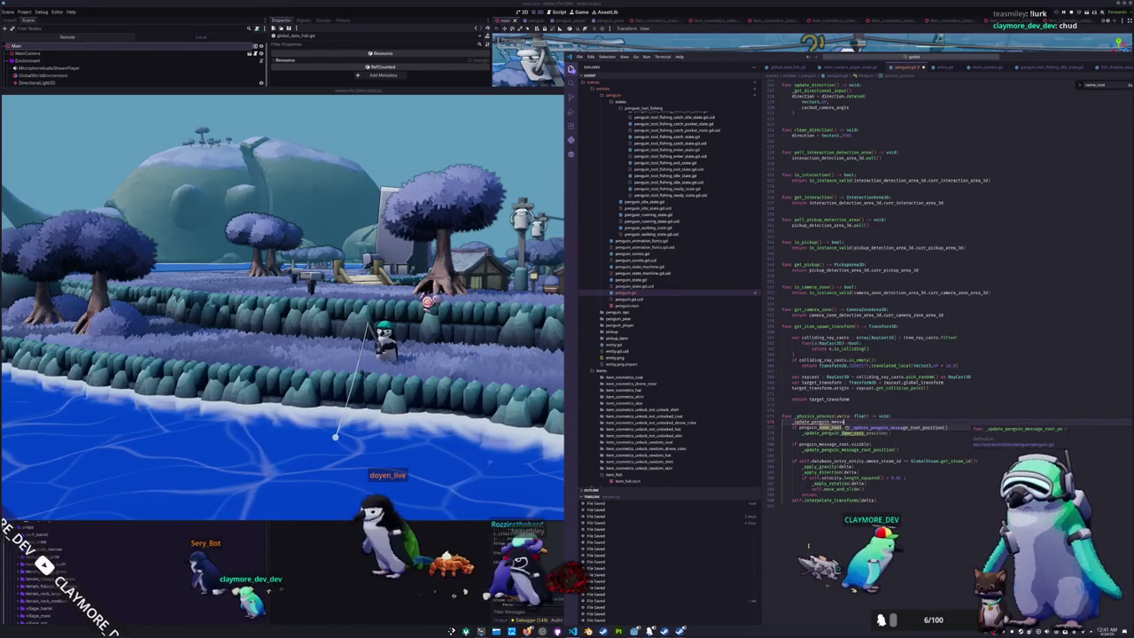
key(BackSpace)
key(BackSpace)
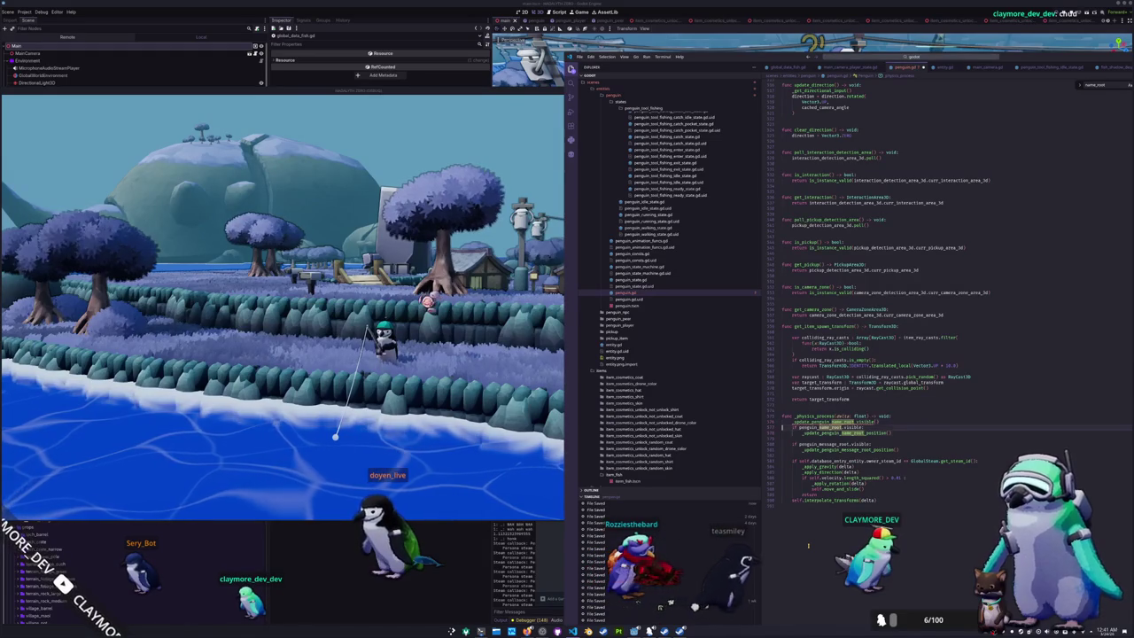
key(Return)
text(_update_penguin_message_root_visible()
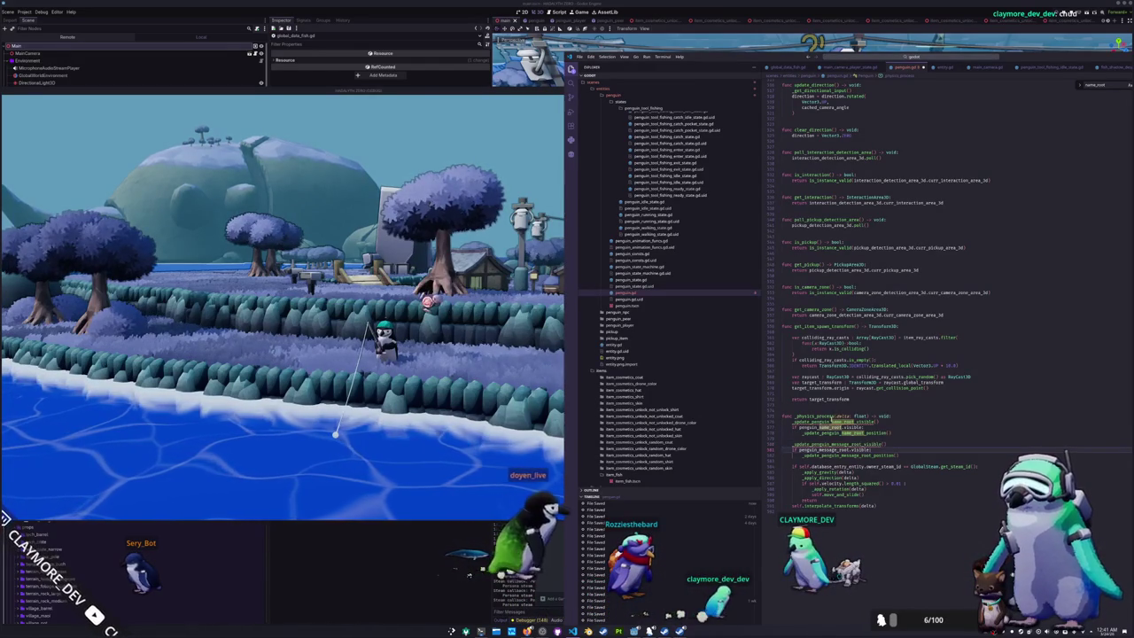
- Highlight penguin_message_root's uses and scroll back to _update_penguin_message_root_position
scroll(945, 282, up, 2)
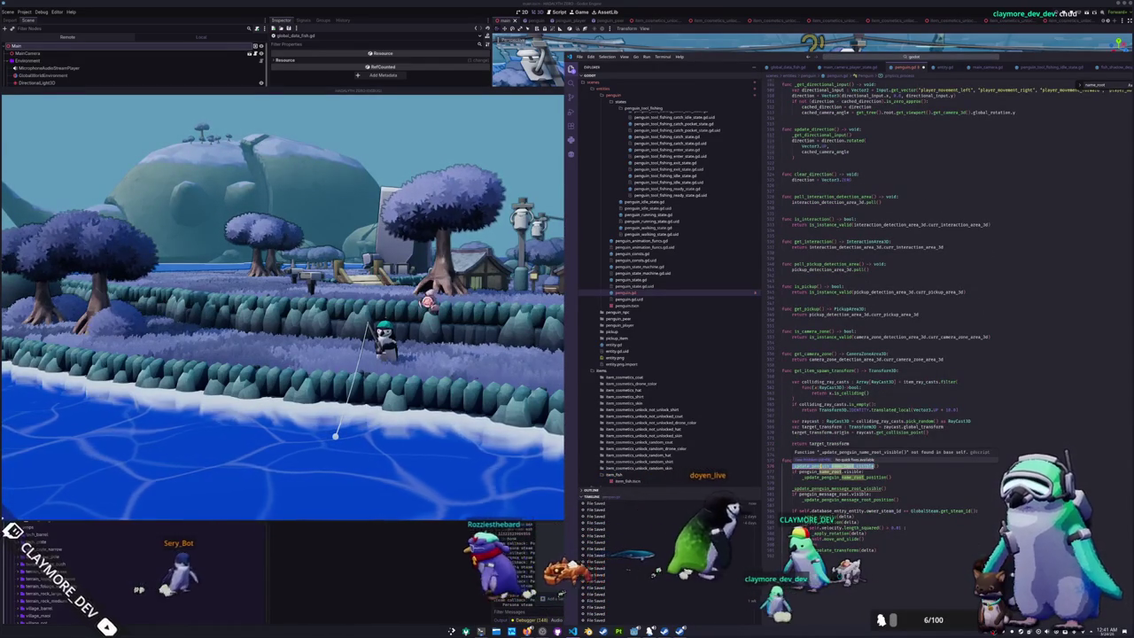
scroll(945, 282, up, 15)
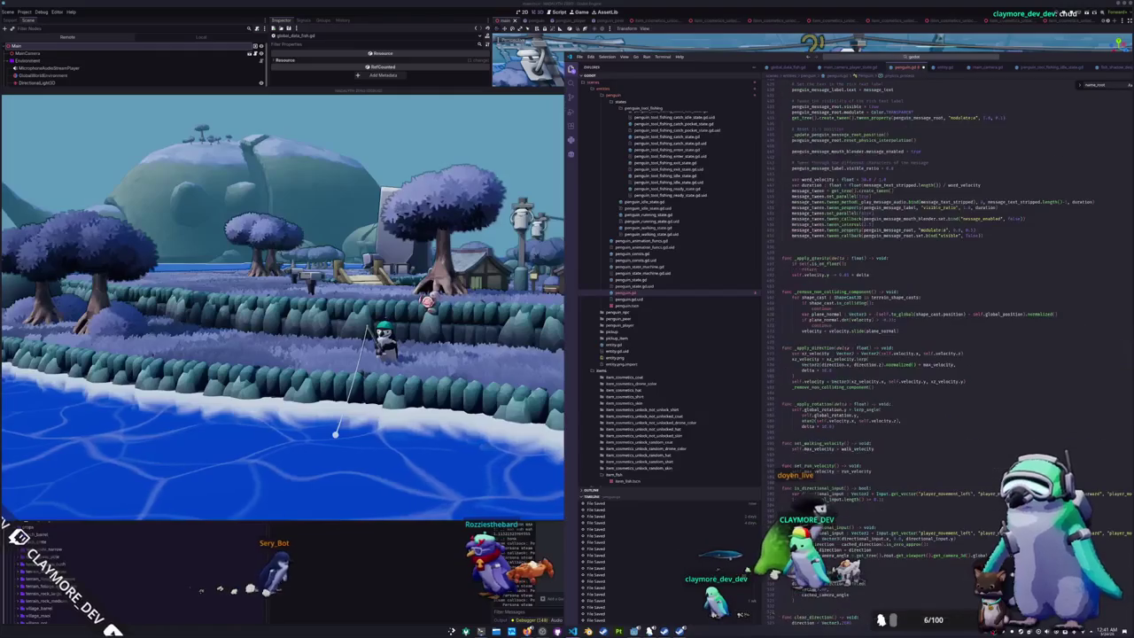
scroll(930, 292, down, 3)
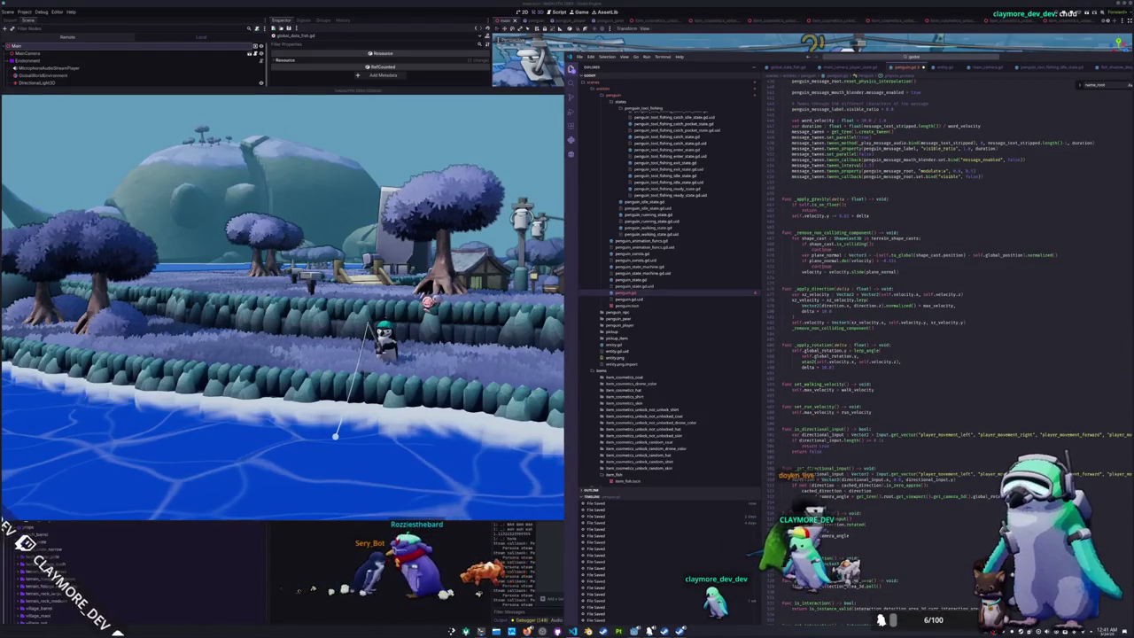
scroll(945, 282, up, 4)
scroll(791, 476, up, 6)
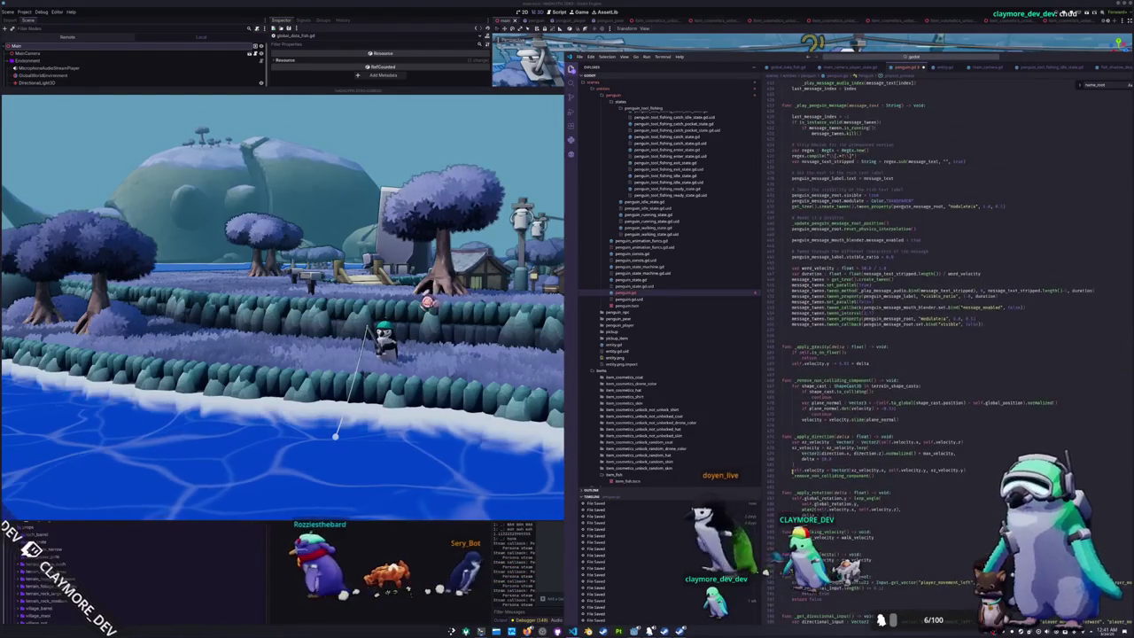
scroll(793, 470, up, 8)
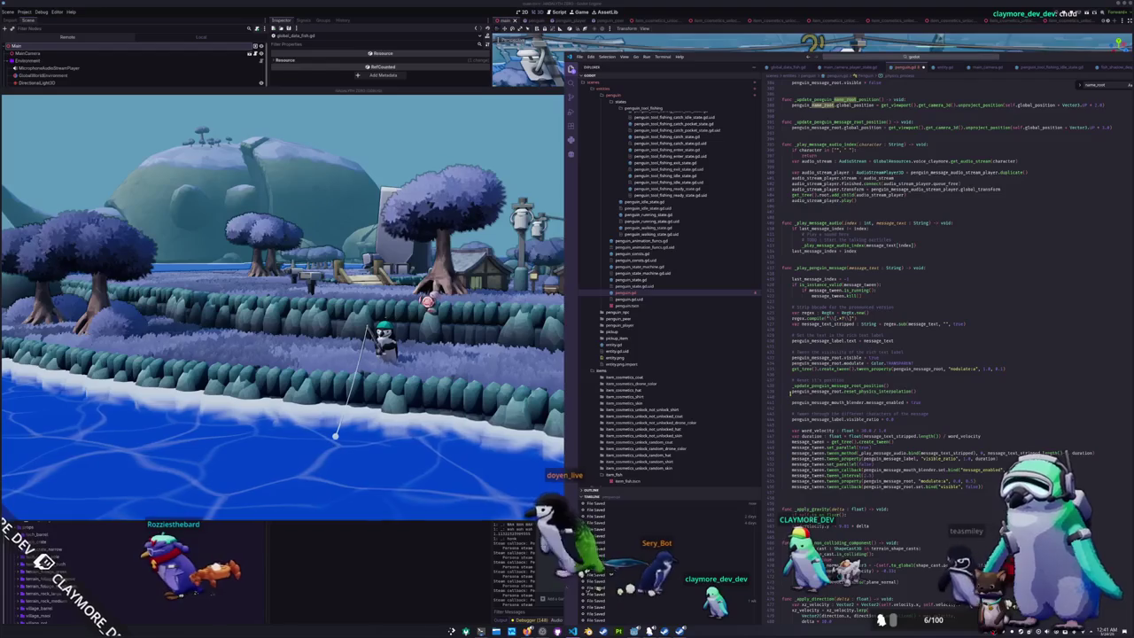
click(791, 391)
click(791, 398)
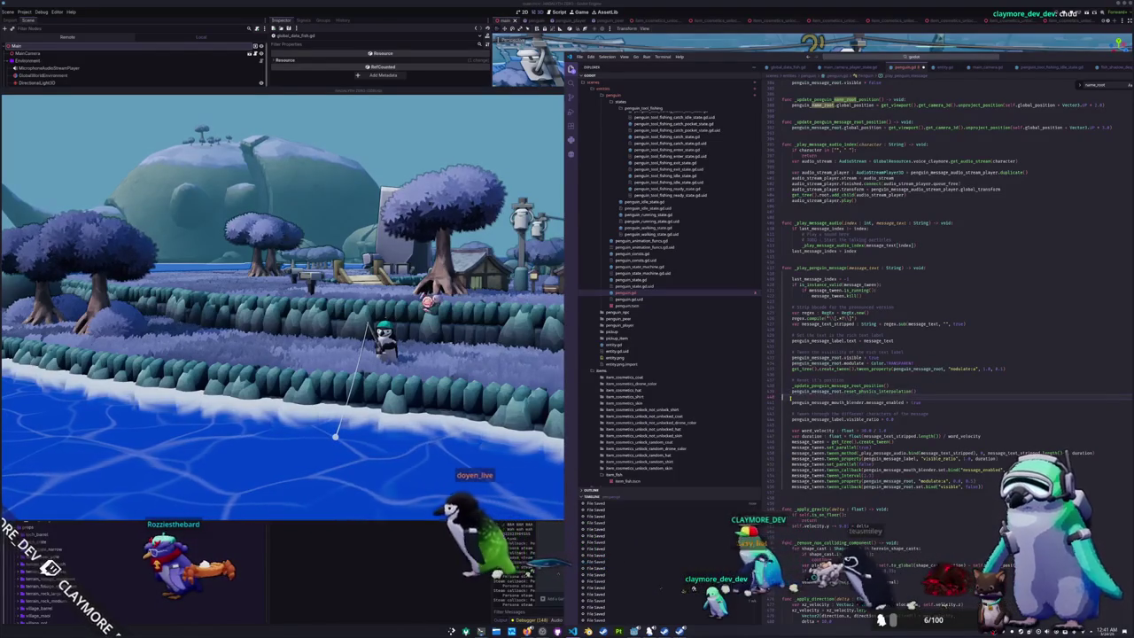
scroll(791, 399, down, 9)
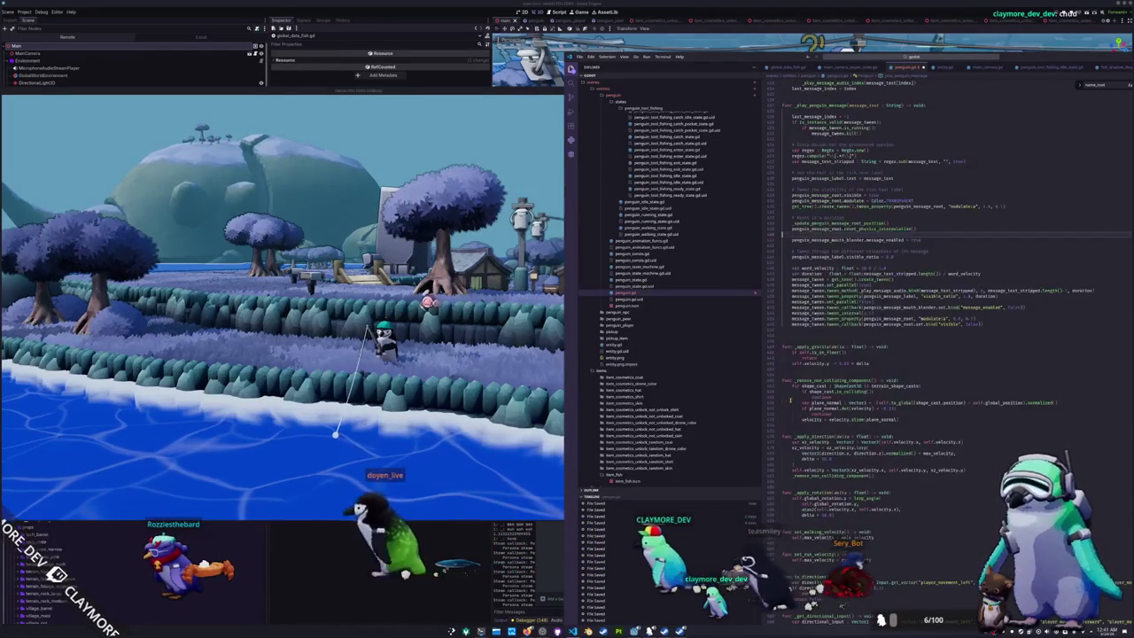
scroll(791, 400, up, 20)
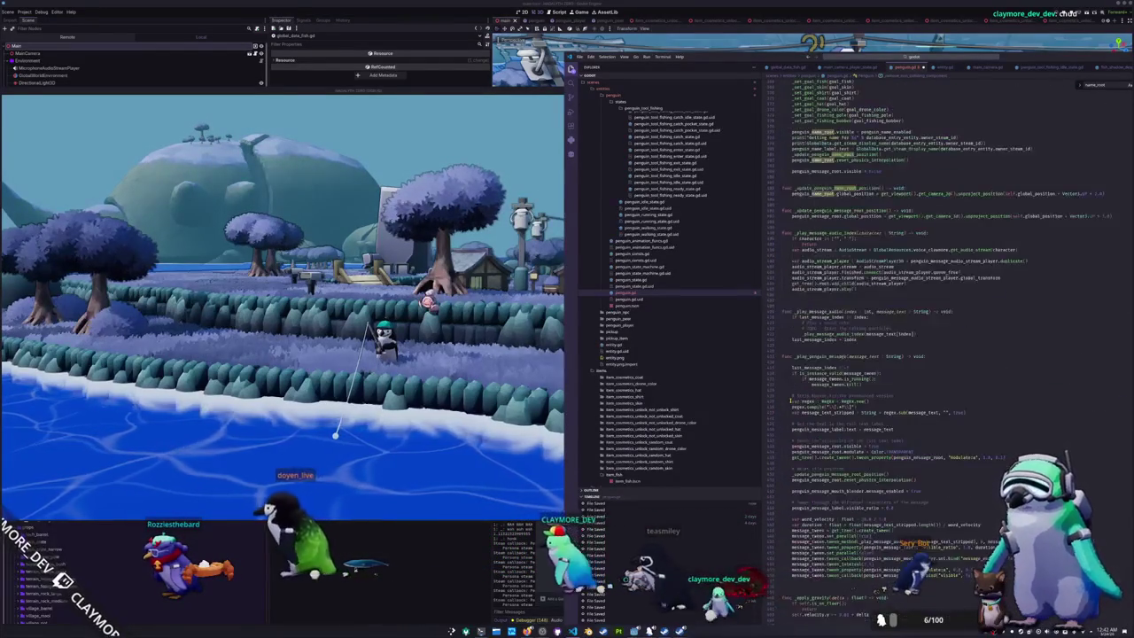
- Add a _update_penguin_name_root_visible() -> void: stub with a pass body after the message position function
double_click(815, 378)
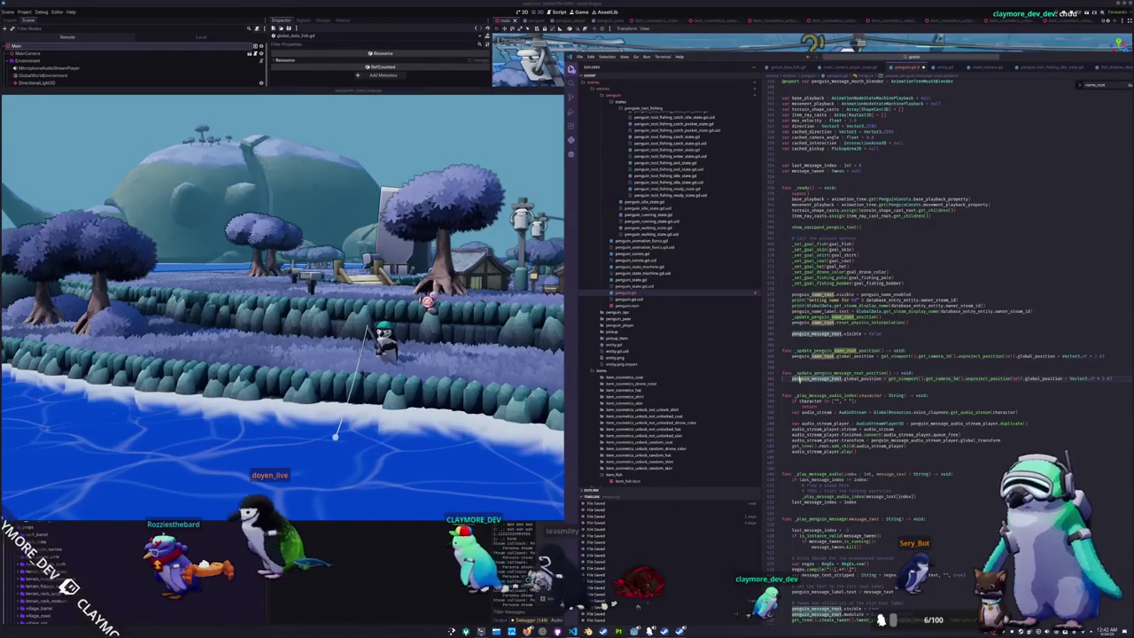
click(783, 384)
key(Return)
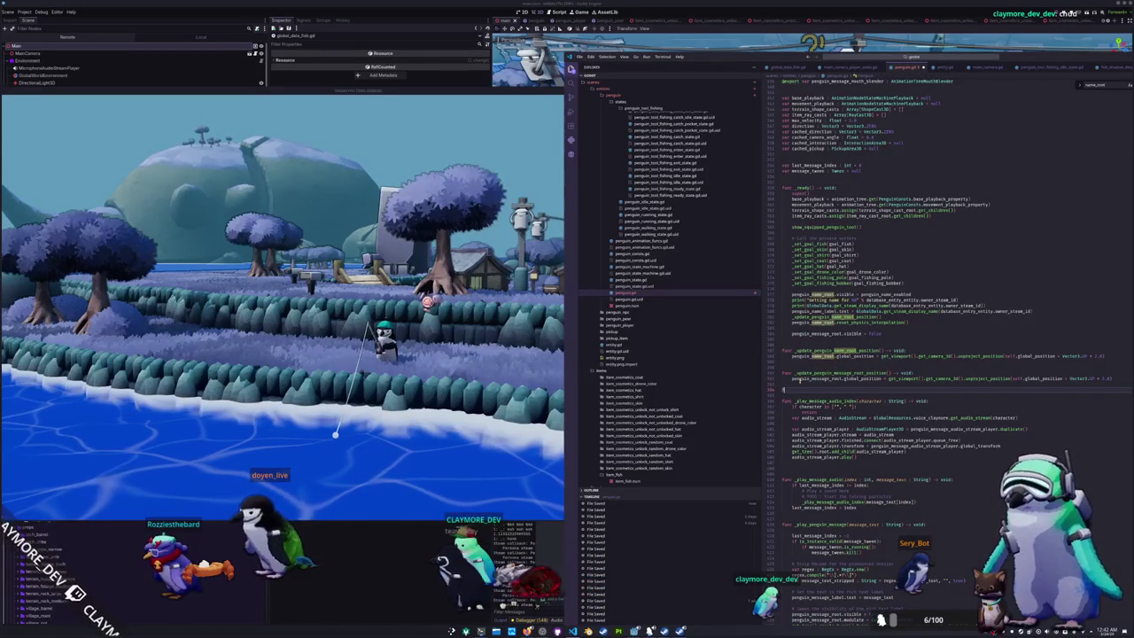
text(func _update)
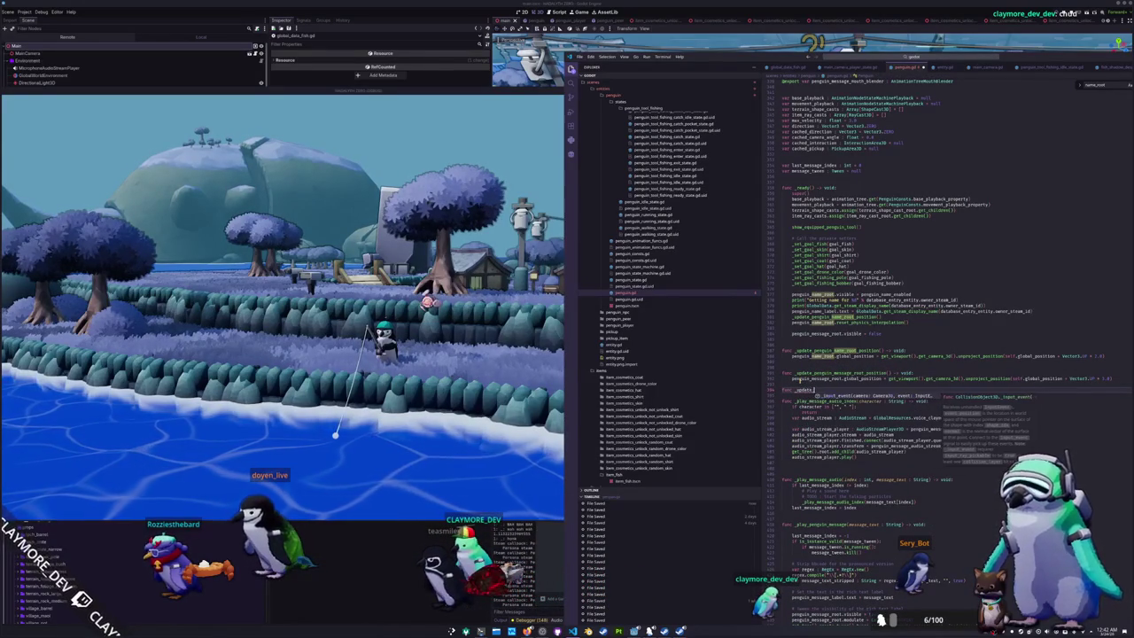
text(_penguin_name_d)
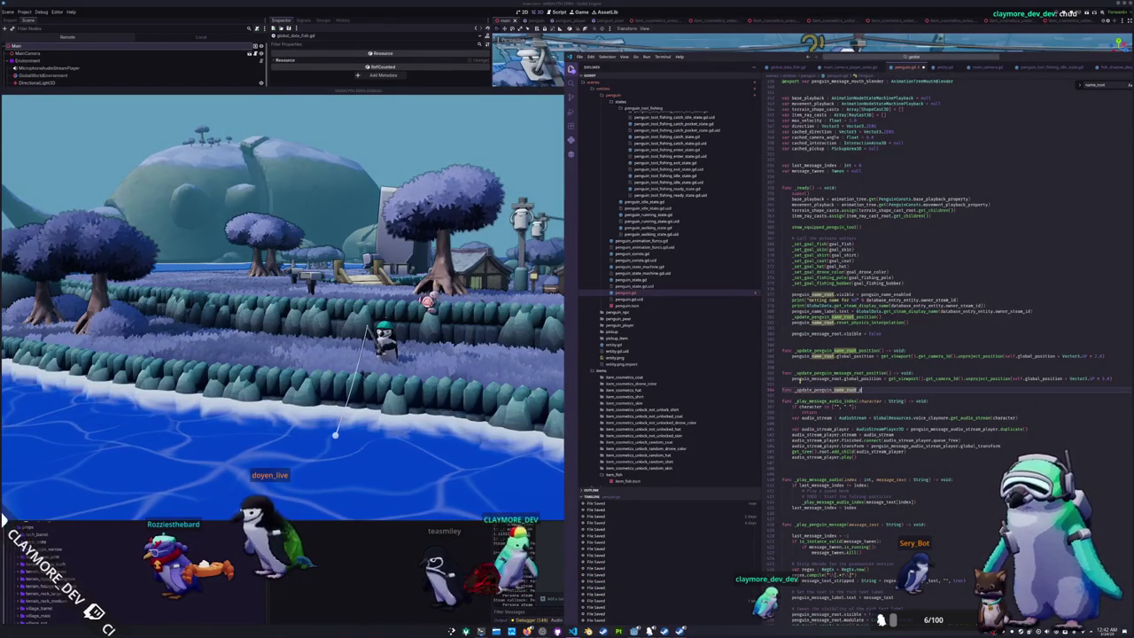
key(BackSpace)
key(BackSpace)
key(BackSpace)
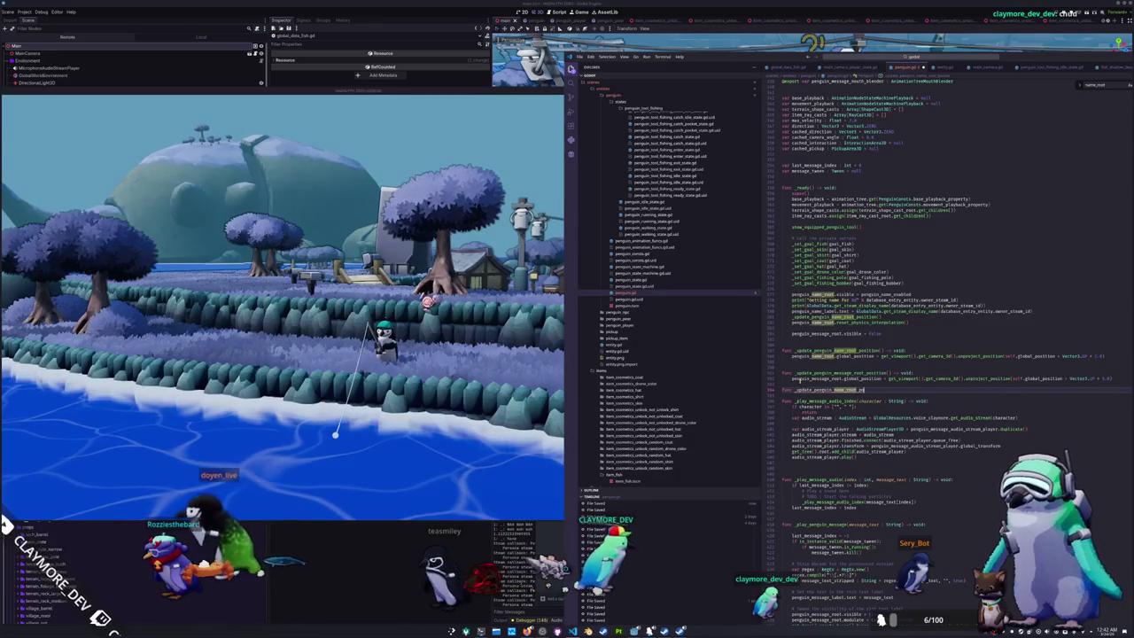
text(visib)
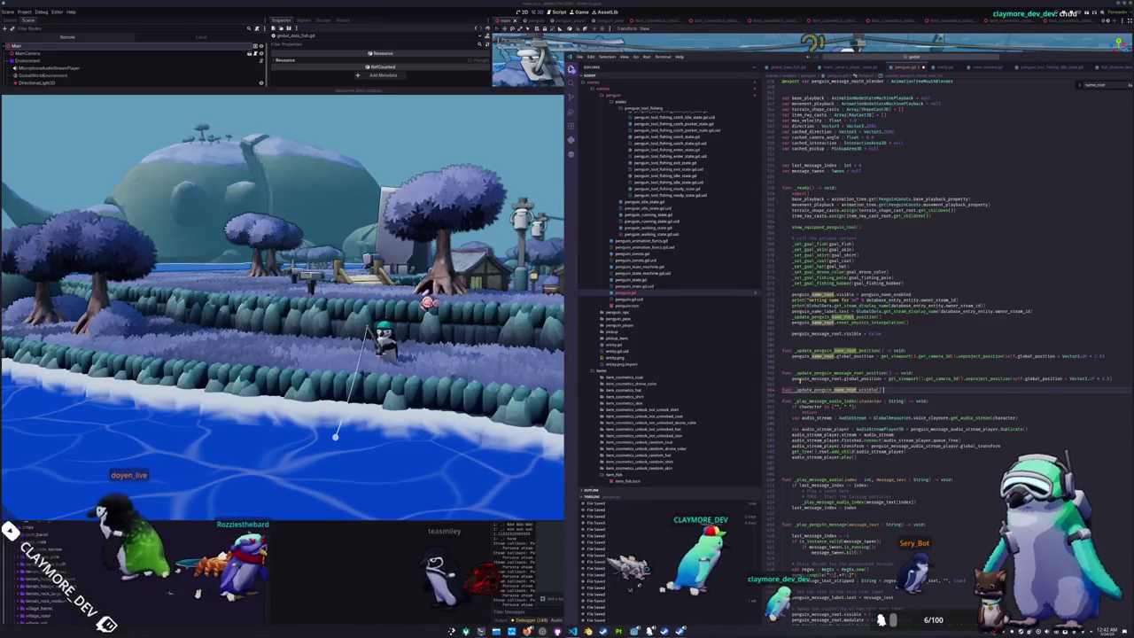
text(le() -> void:)
key(Return)
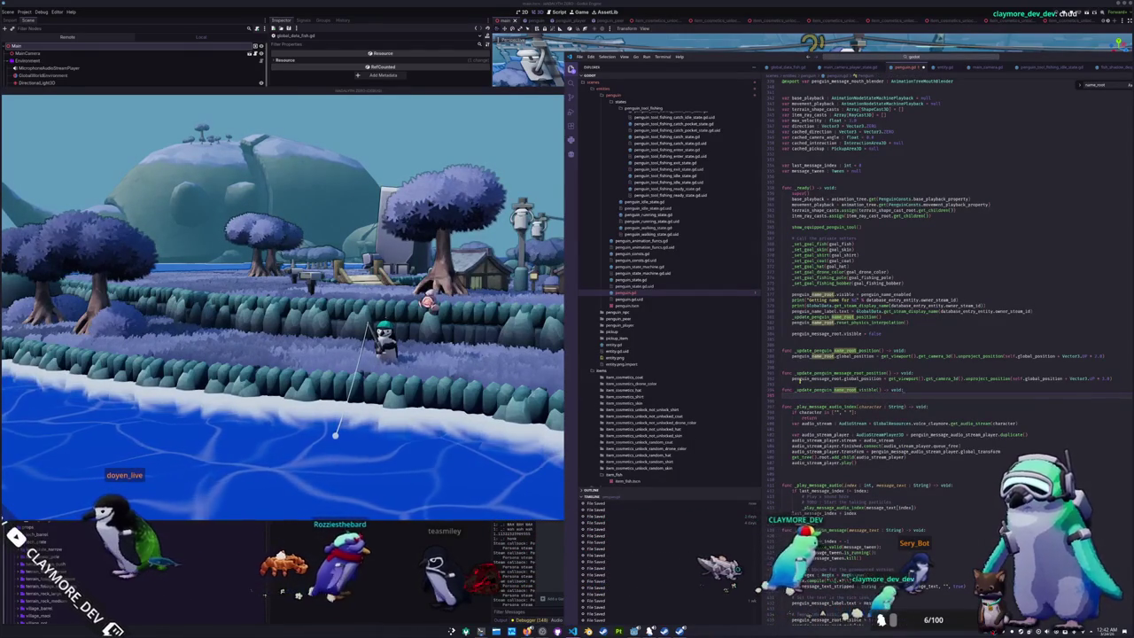
text(pass)
- Declare _update_penguin_message_root_visible() -> void: beneath the name stub
key(Return)
text(func _update_penguin)
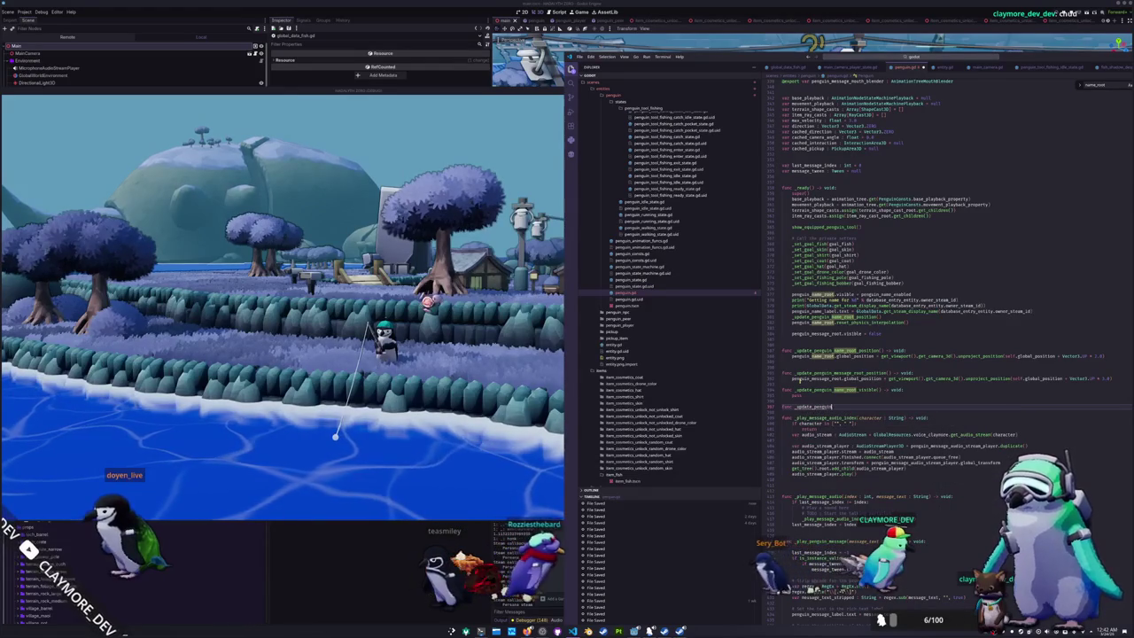
text(_message_root_vi)
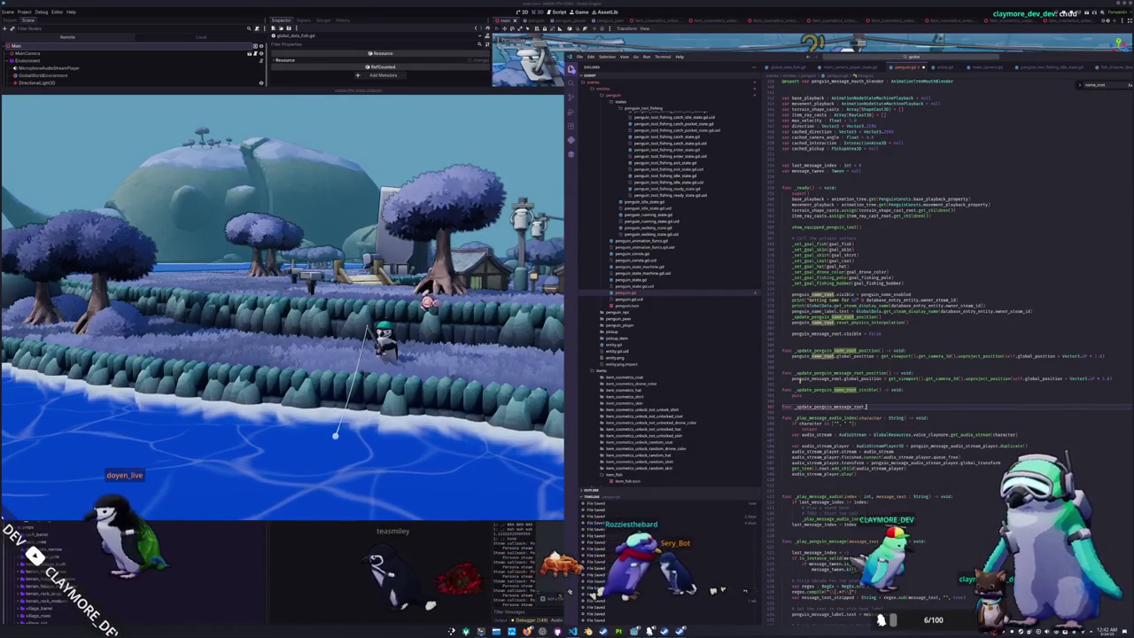
text(sible() -)
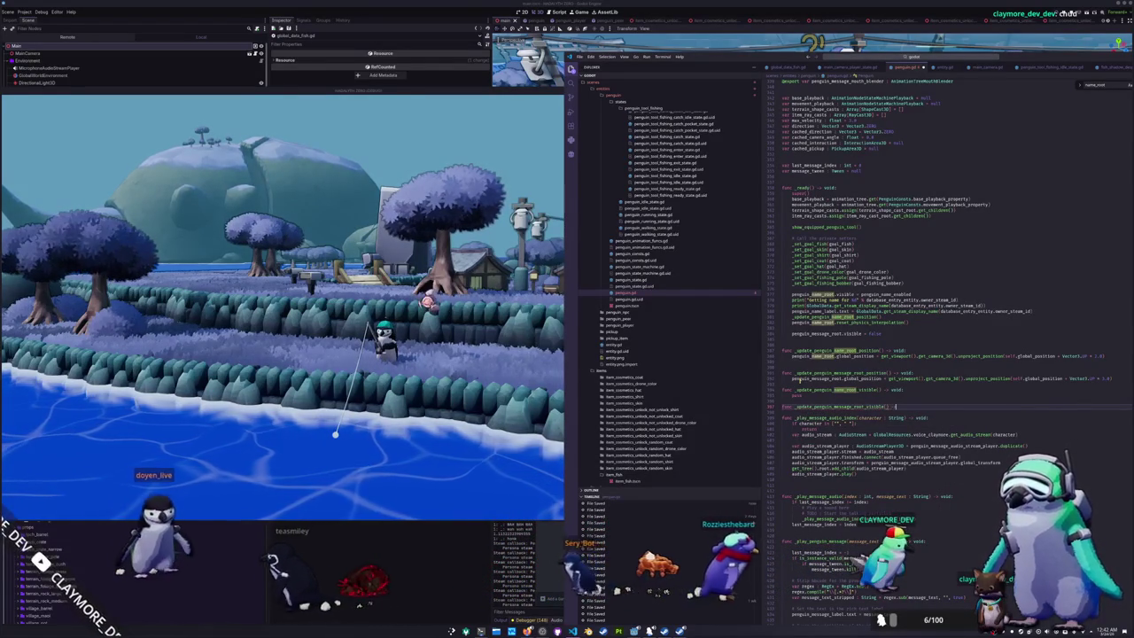
text(> void:)
key(Return)
- Give the message visibility stub a pass body and delete the abandoned half-written function line
text(pass)
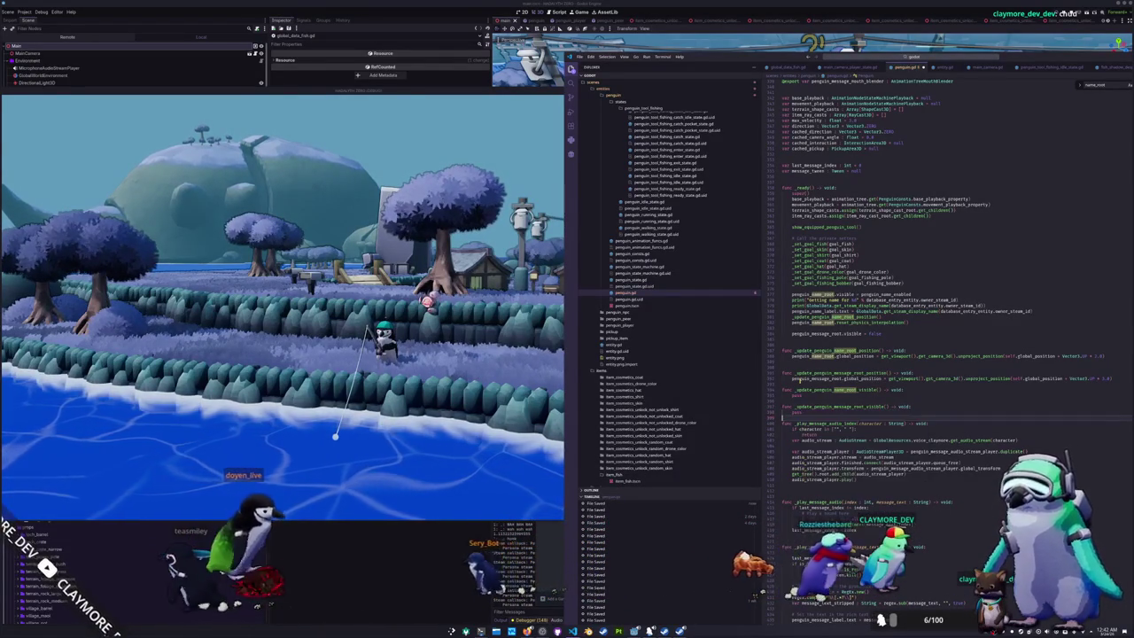
key(Return)
key(Return)
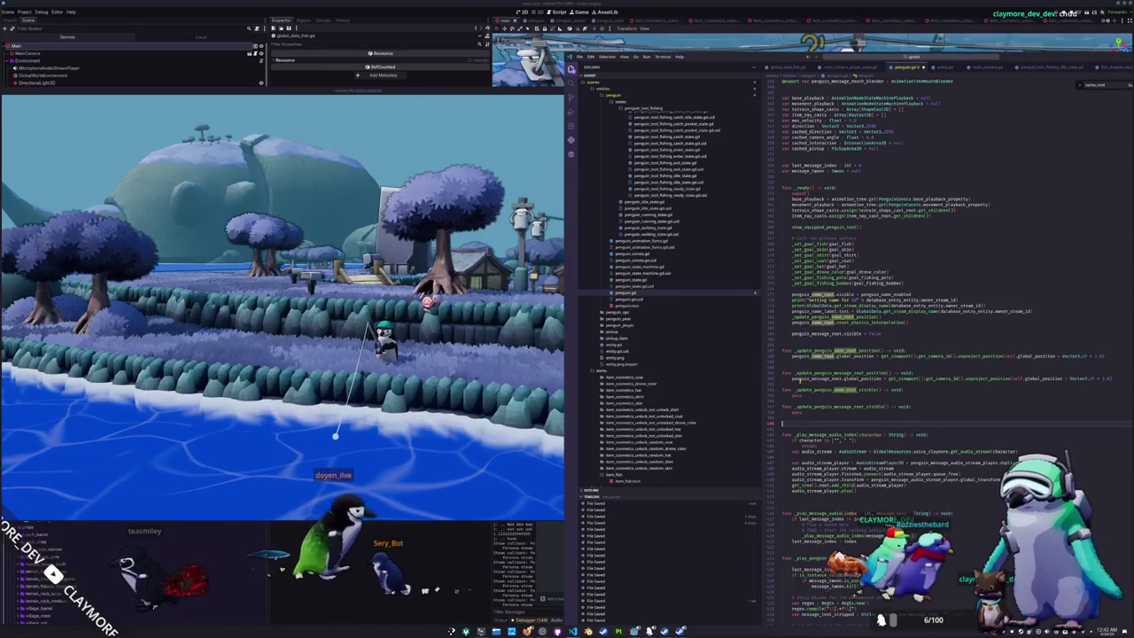
text(func _update)
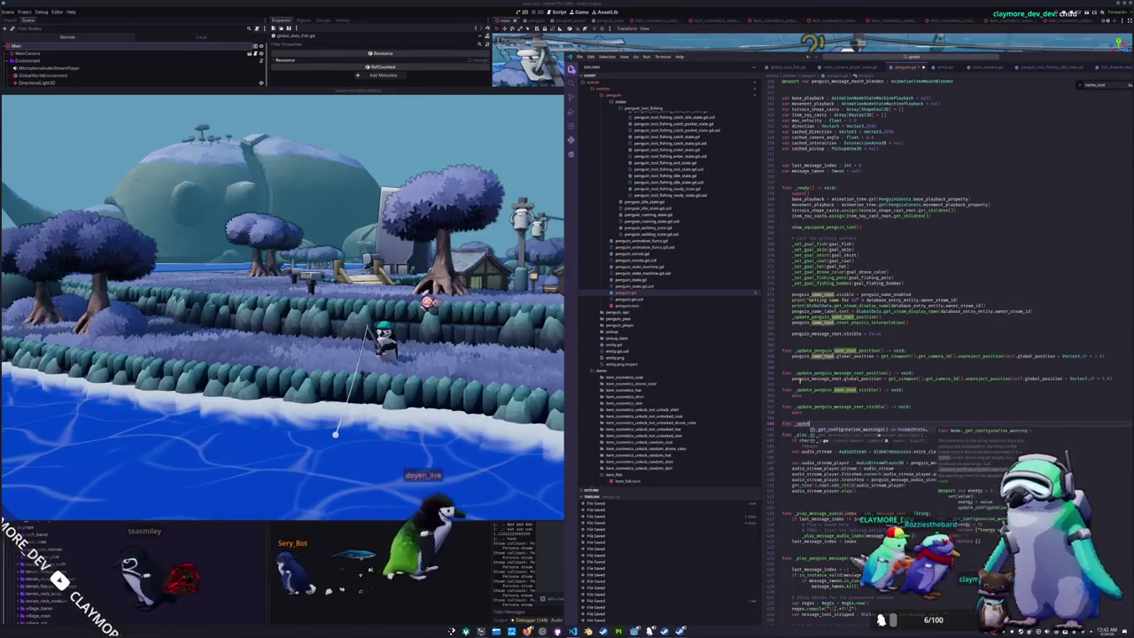
text(_penguin_tools)
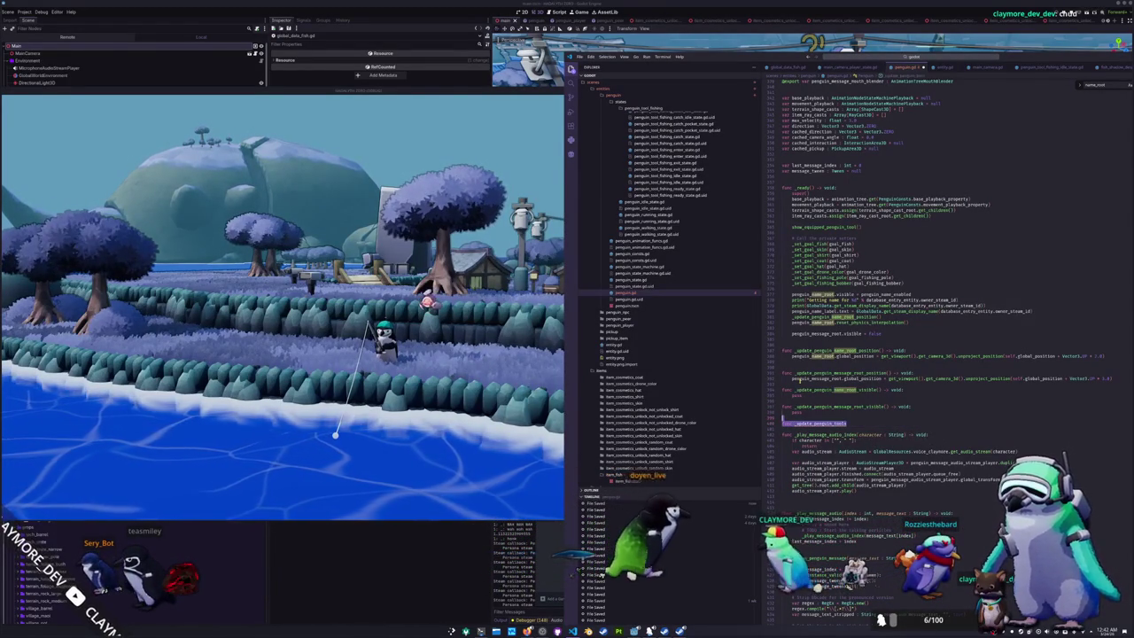
key(ctrl+shift+k)
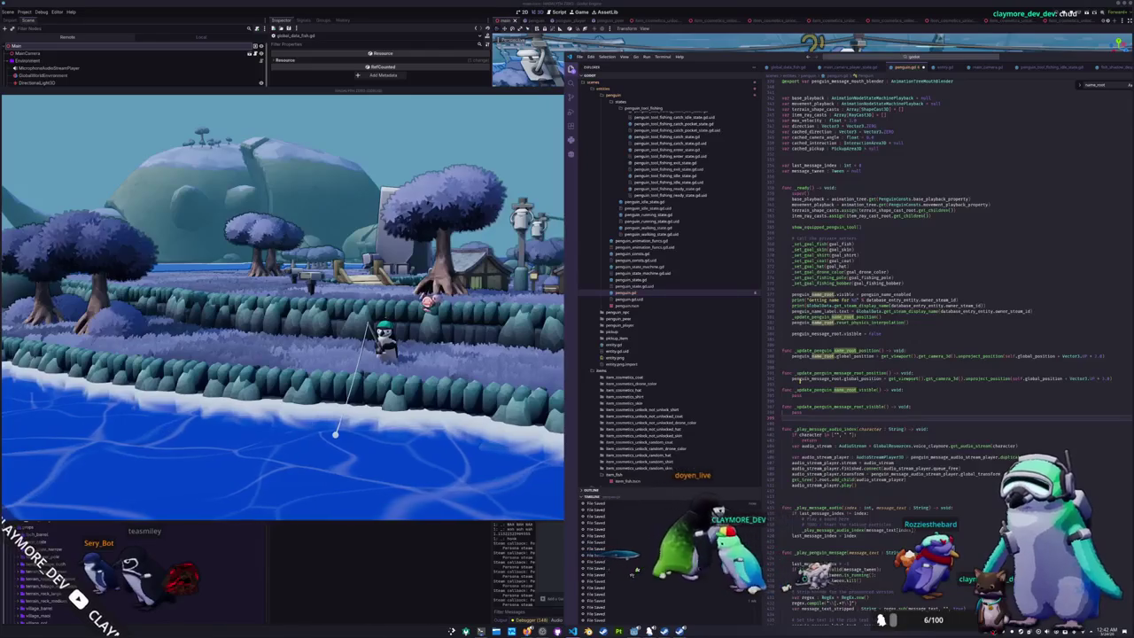
- Replace the name-visibility stub's pass with a penguin_name_root.visible assignment
key(Return)
key(Return)
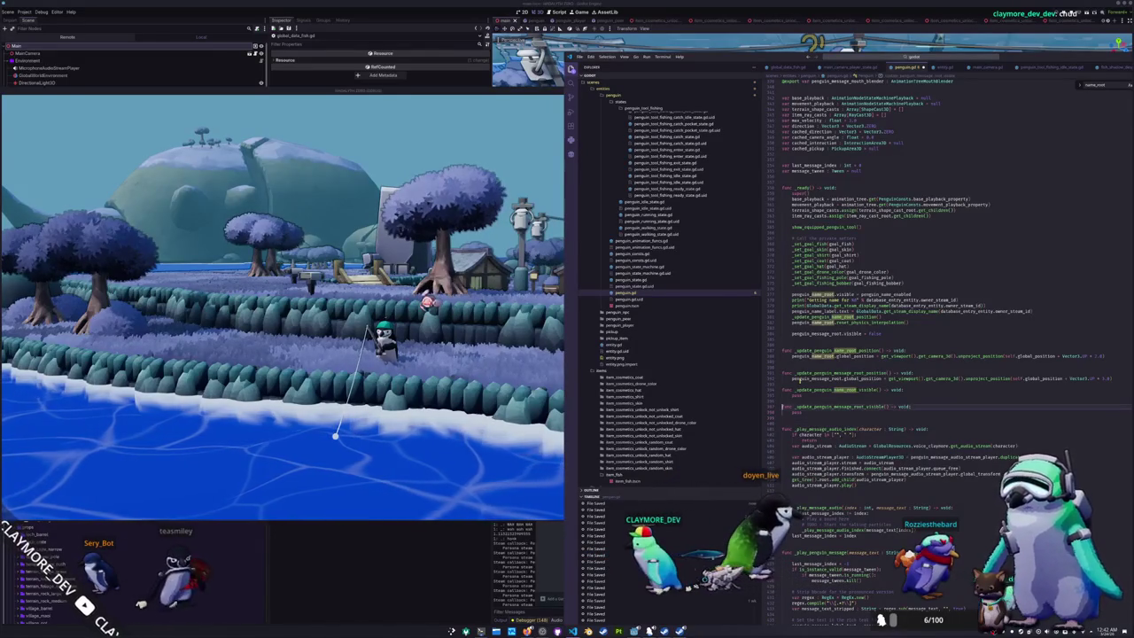
key(shift+Up)
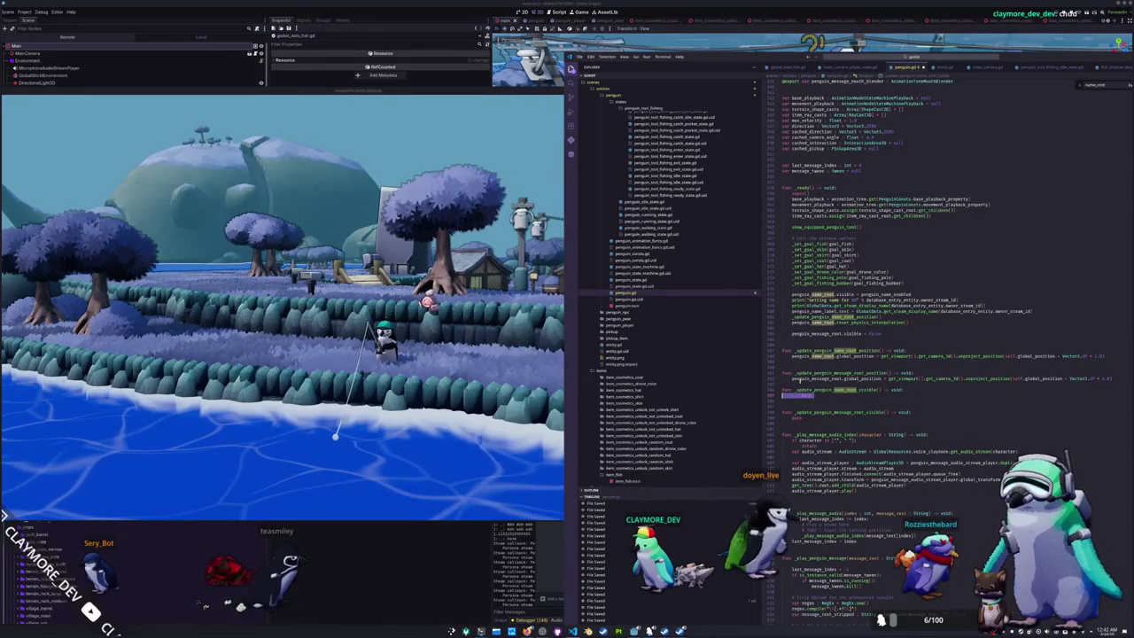
key(BackSpace)
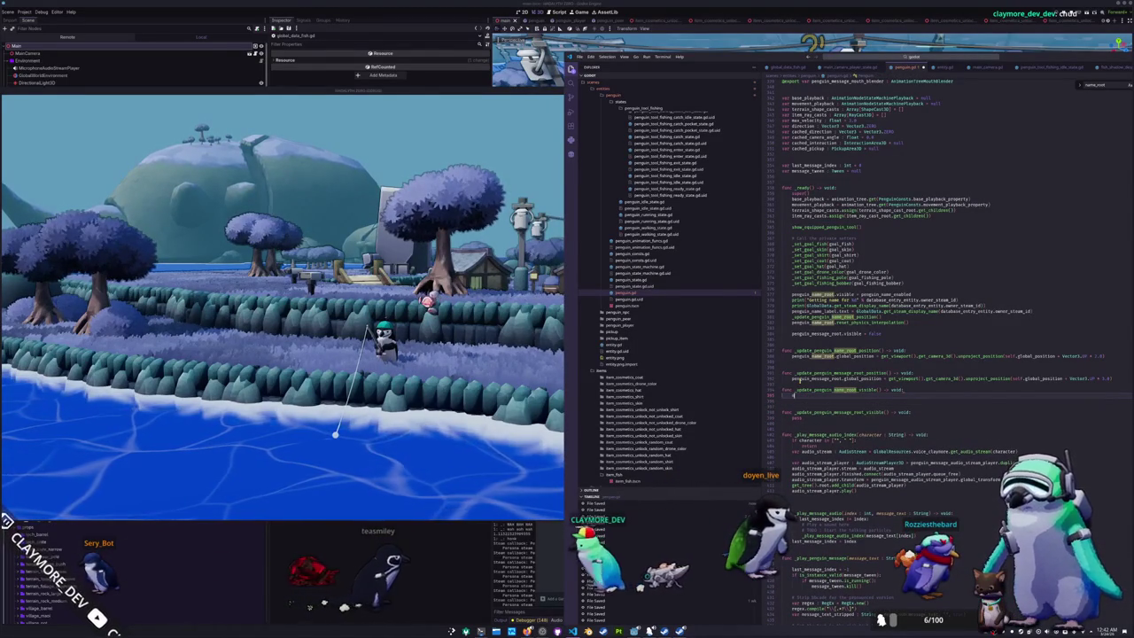
text(name_)
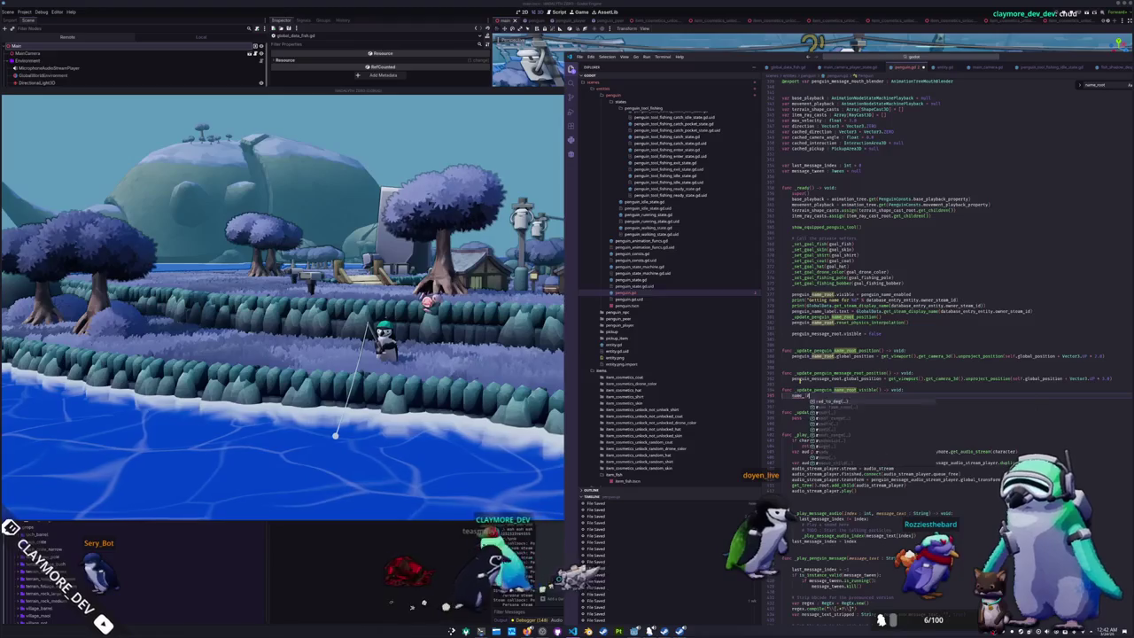
key(BackSpace)
key(BackSpace)
key(BackSpace)
text(penguin)
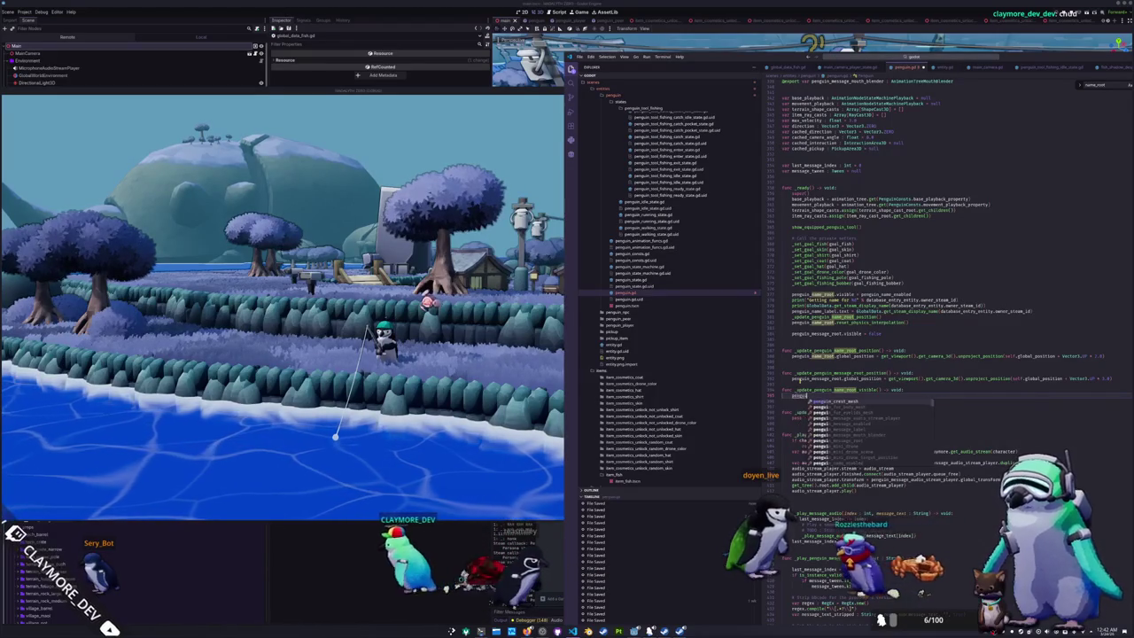
text(_name_root.vis)
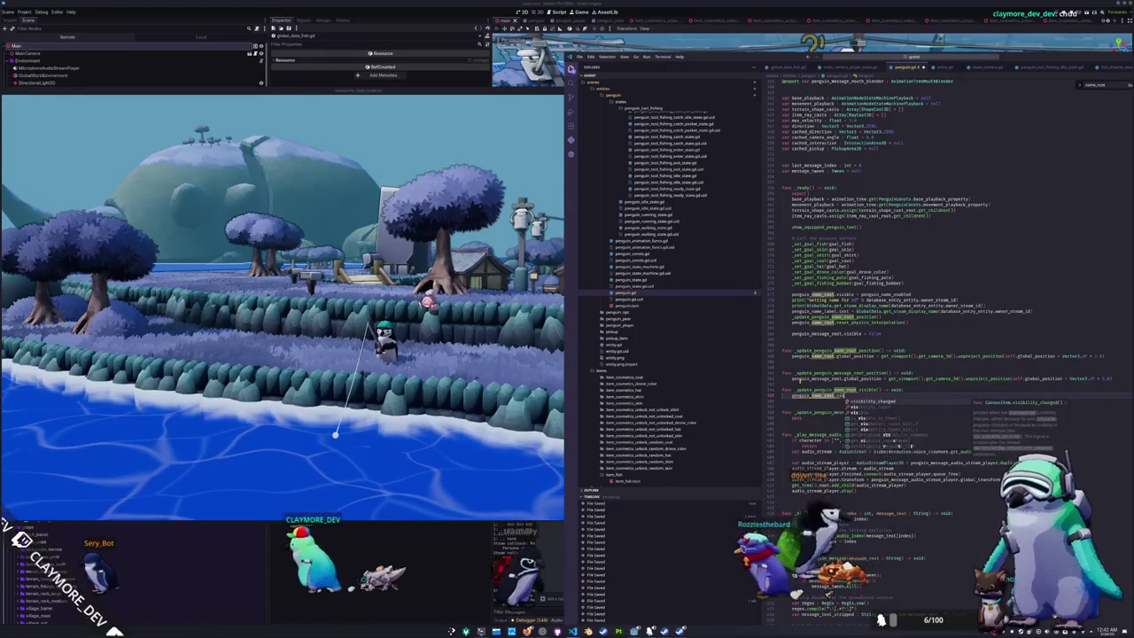
text(ible = )
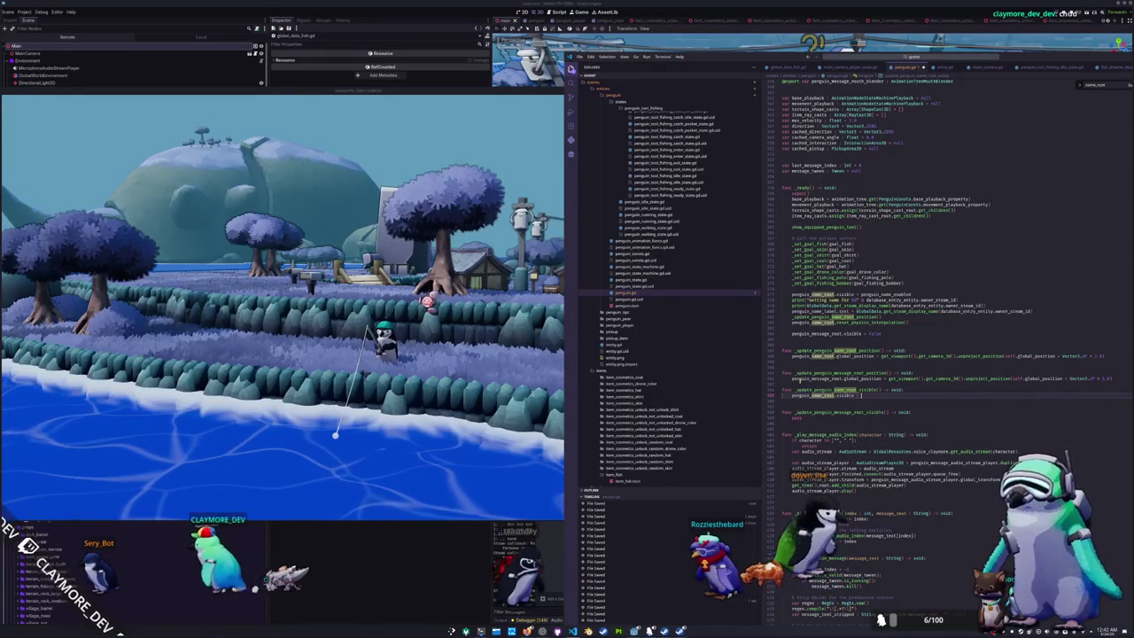
text(penguin_name_enabled)
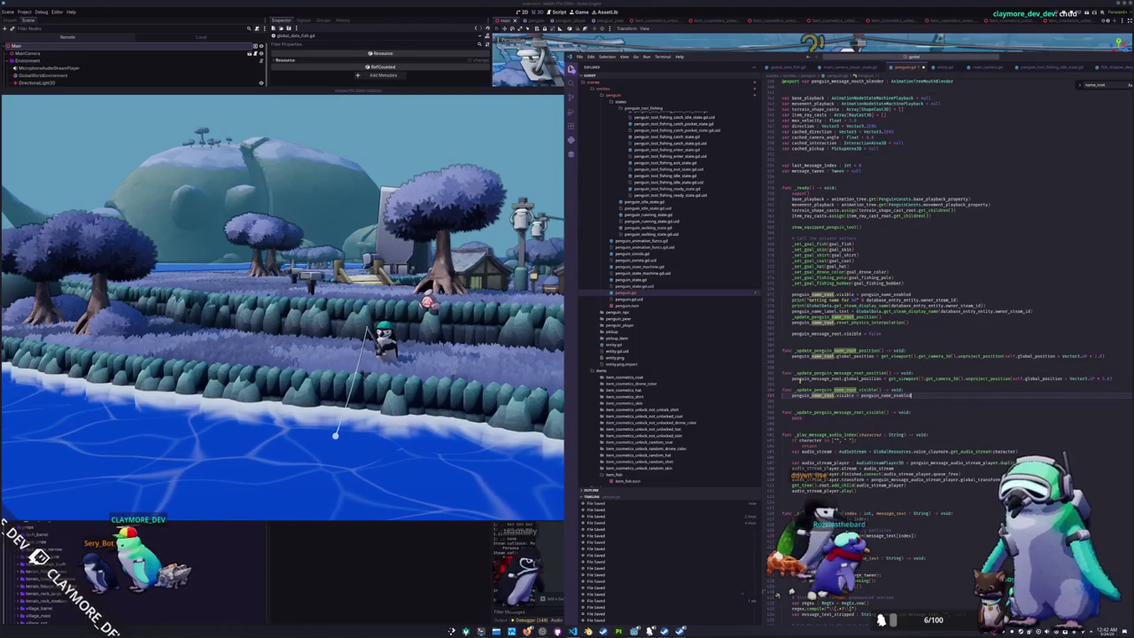
- Combine name visibility with a get_viewport().get_camera_3d().is_position_behind(self.global_position) check
key(Return)
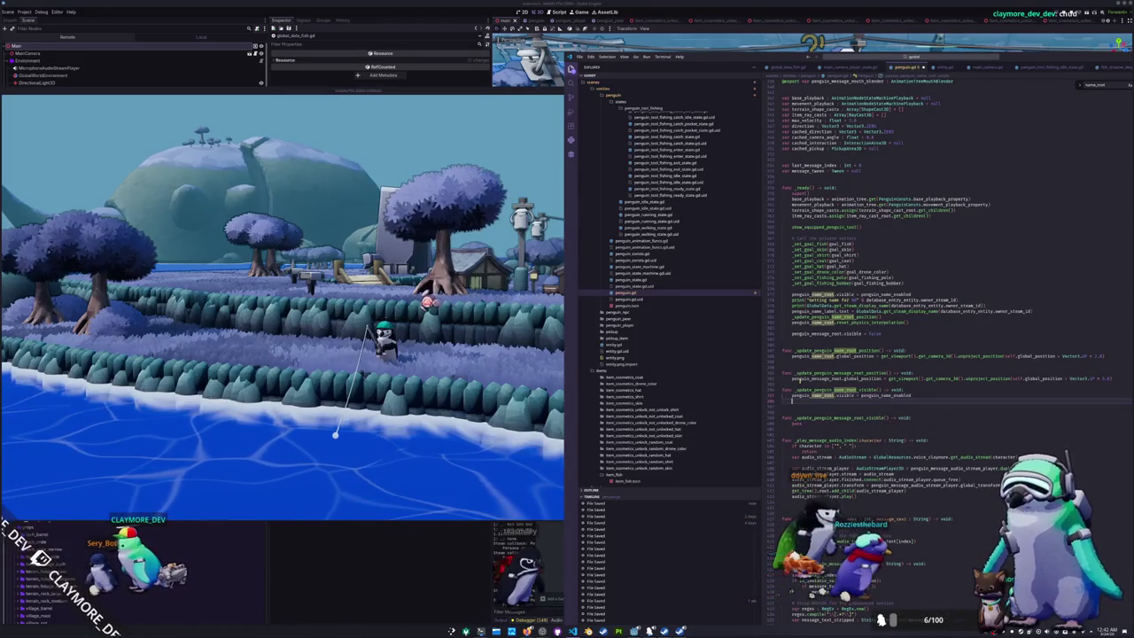
text(penguin_name_root)
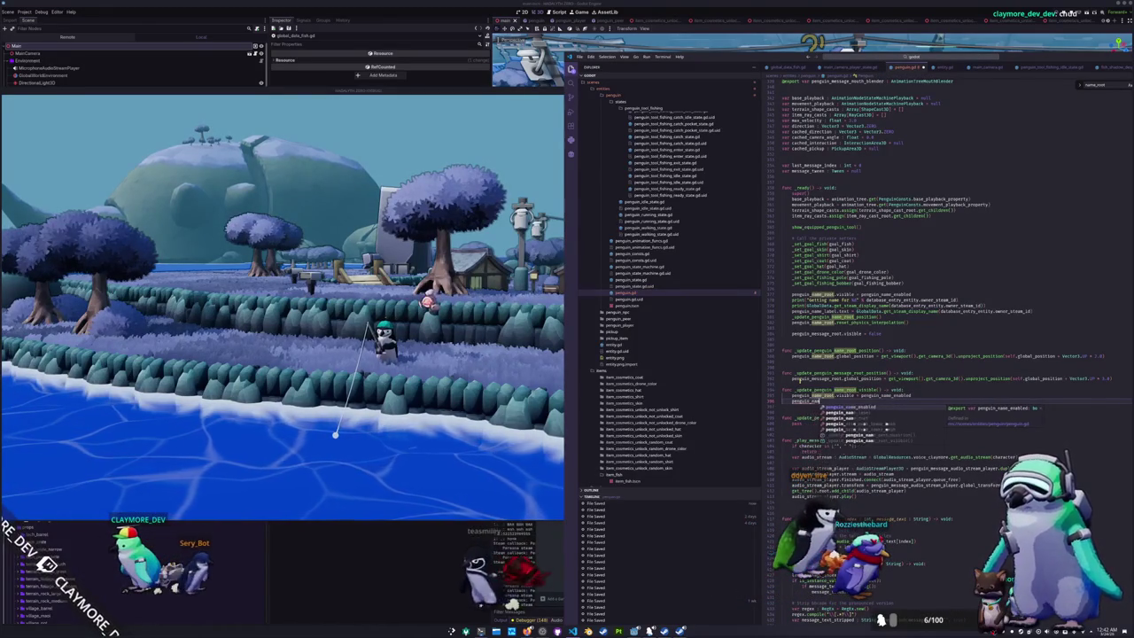
text(.visib)
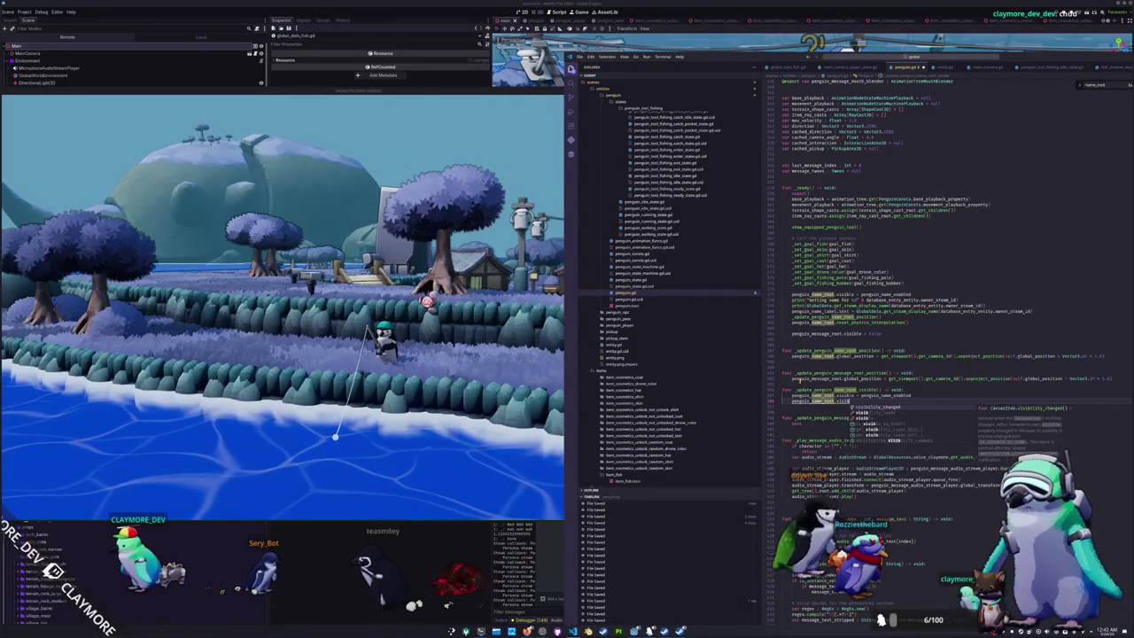
text(le = penguin_name_root)
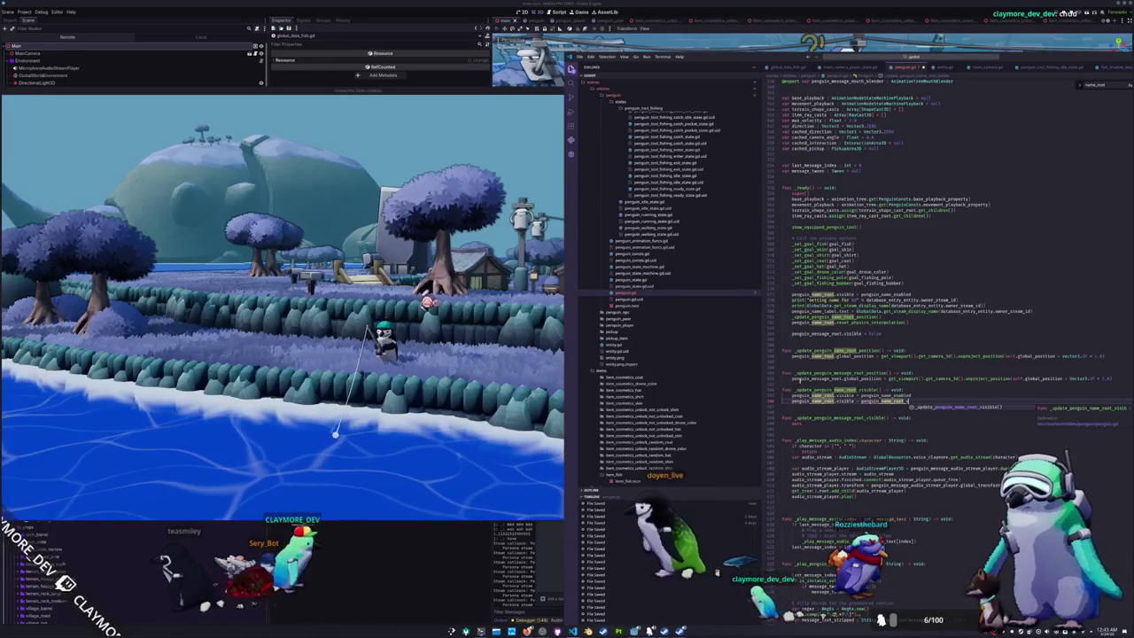
text(.vis)
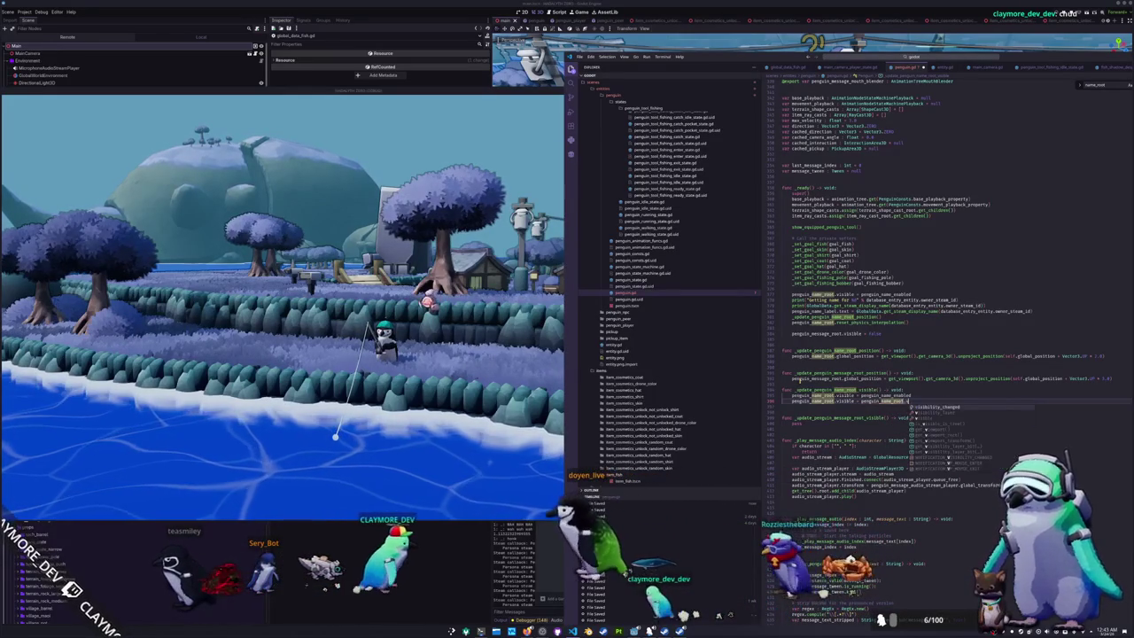
key(Return)
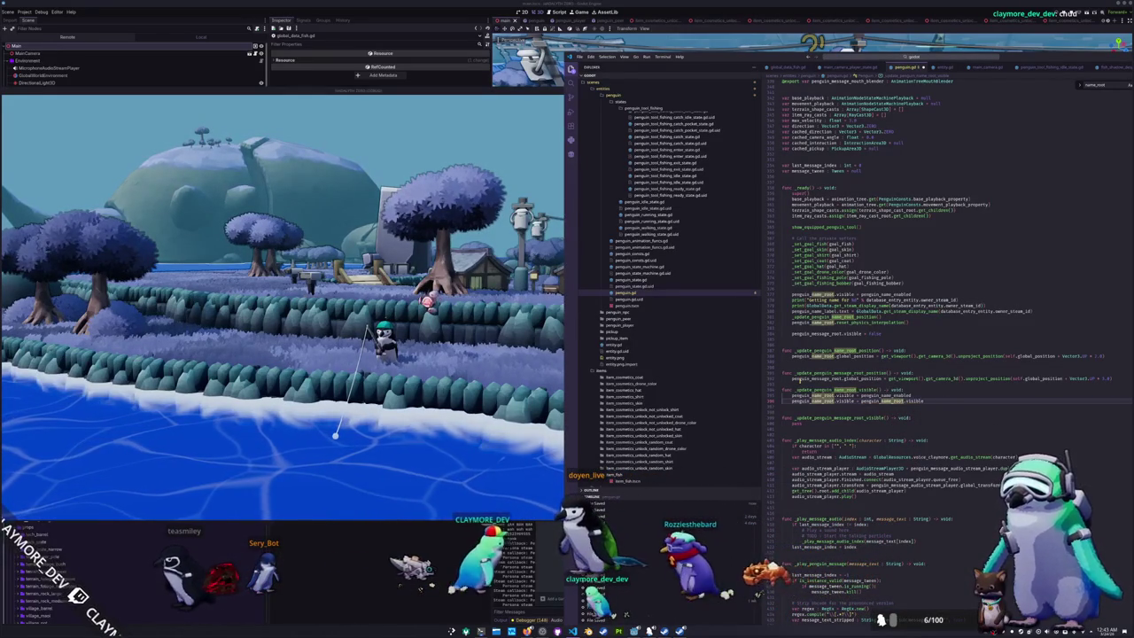
text( and )
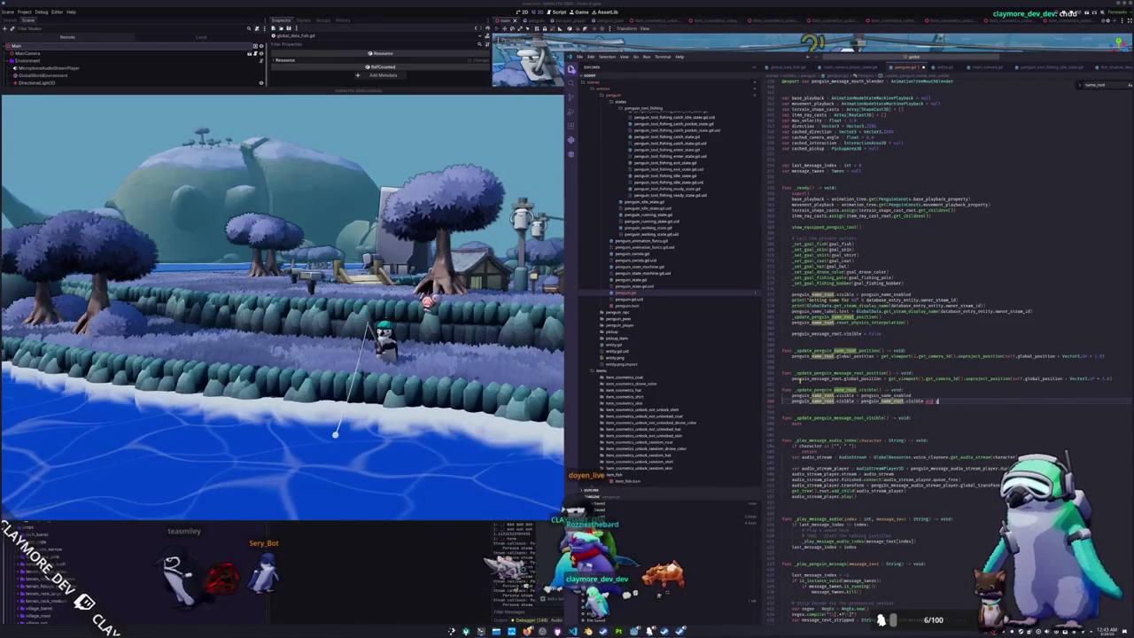
text(get_viewport)
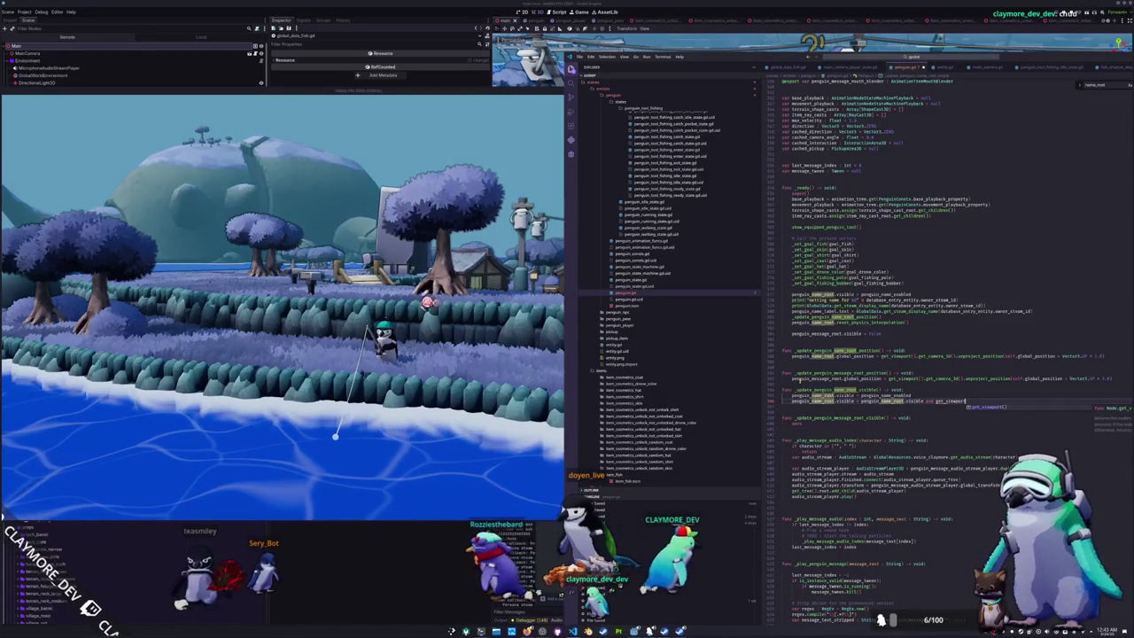
text(().get_ca)
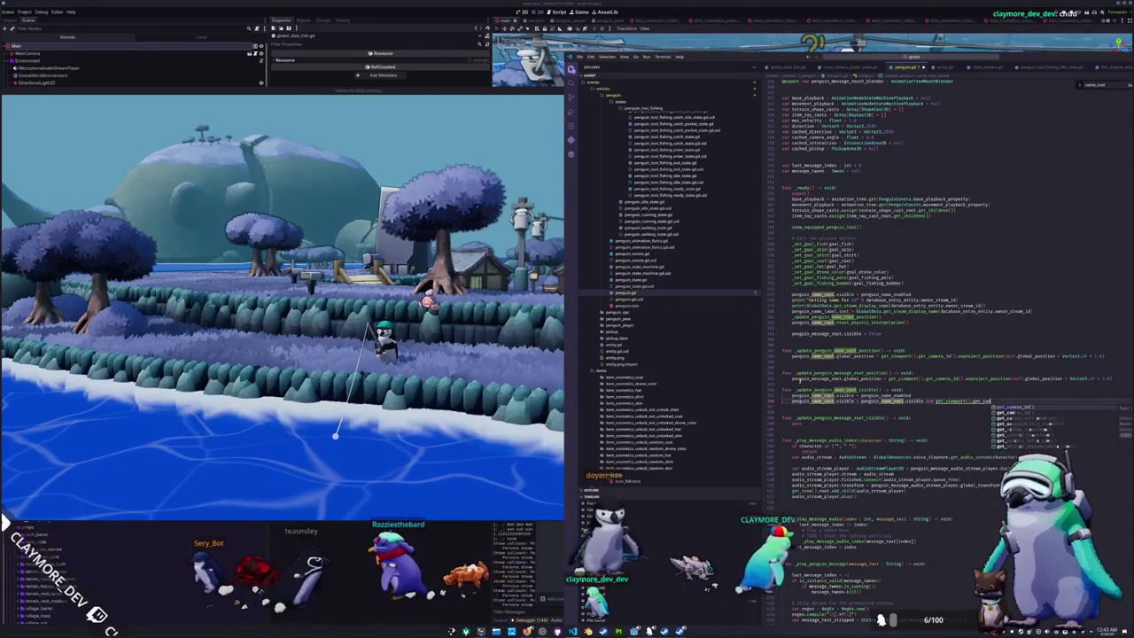
text(mera_3d().)
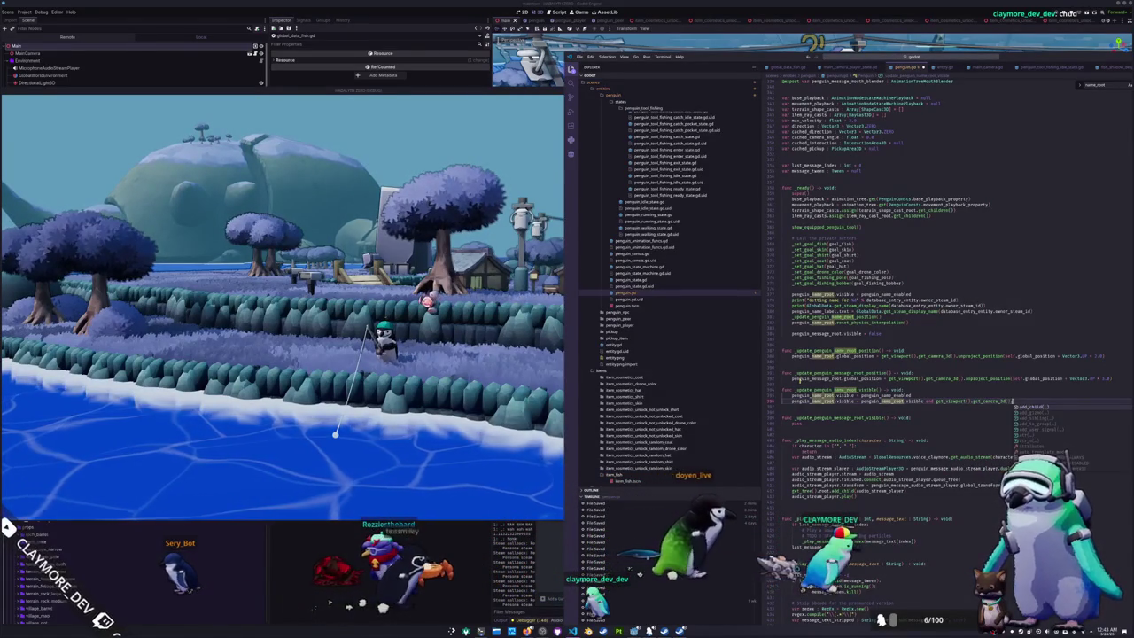
text(is_position_behind)
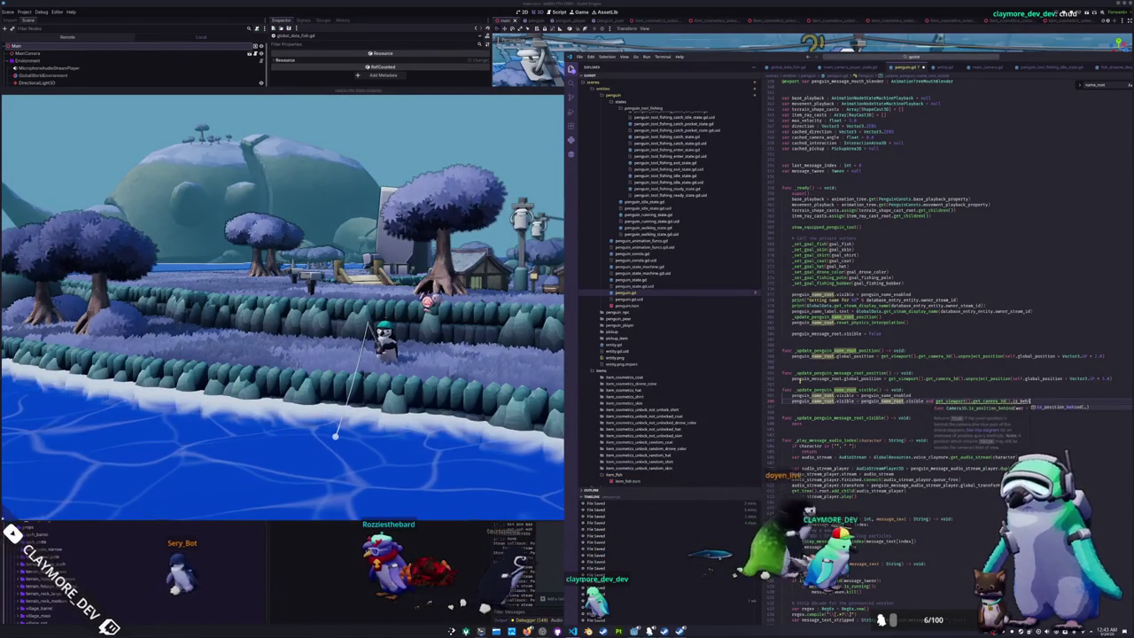
text((self.global_po)
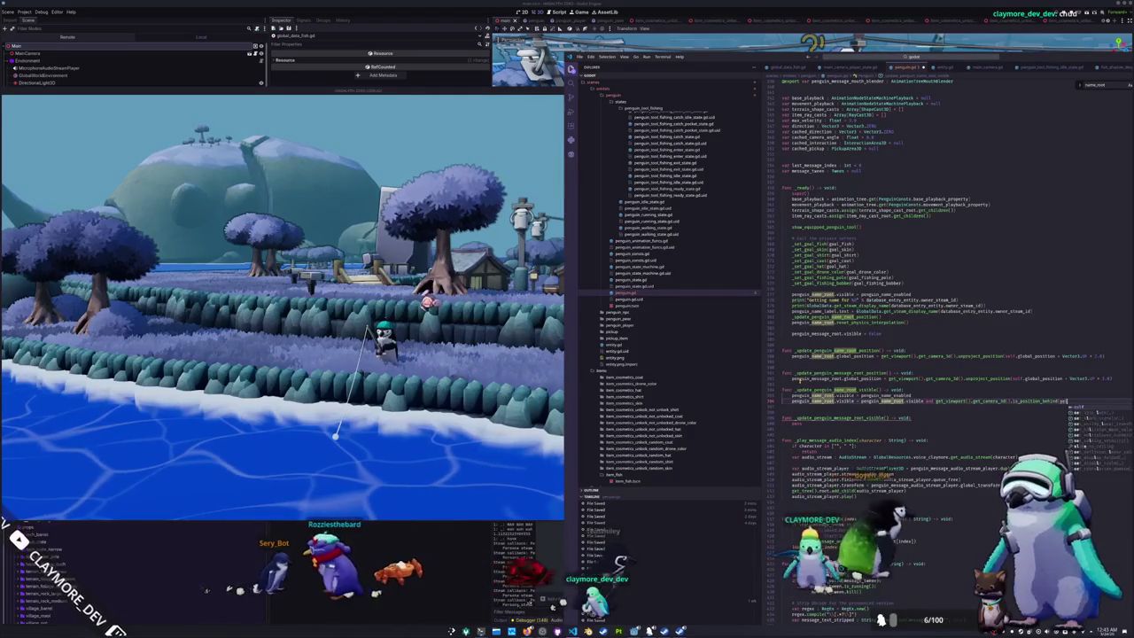
text(sition)
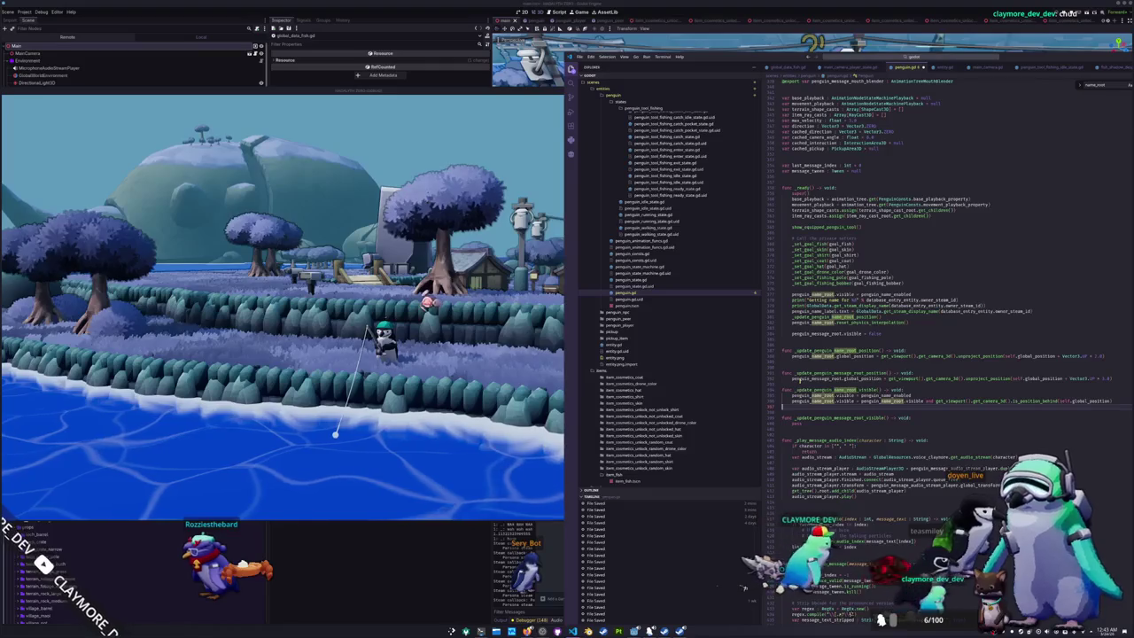
key(ctrl+shift+Left)
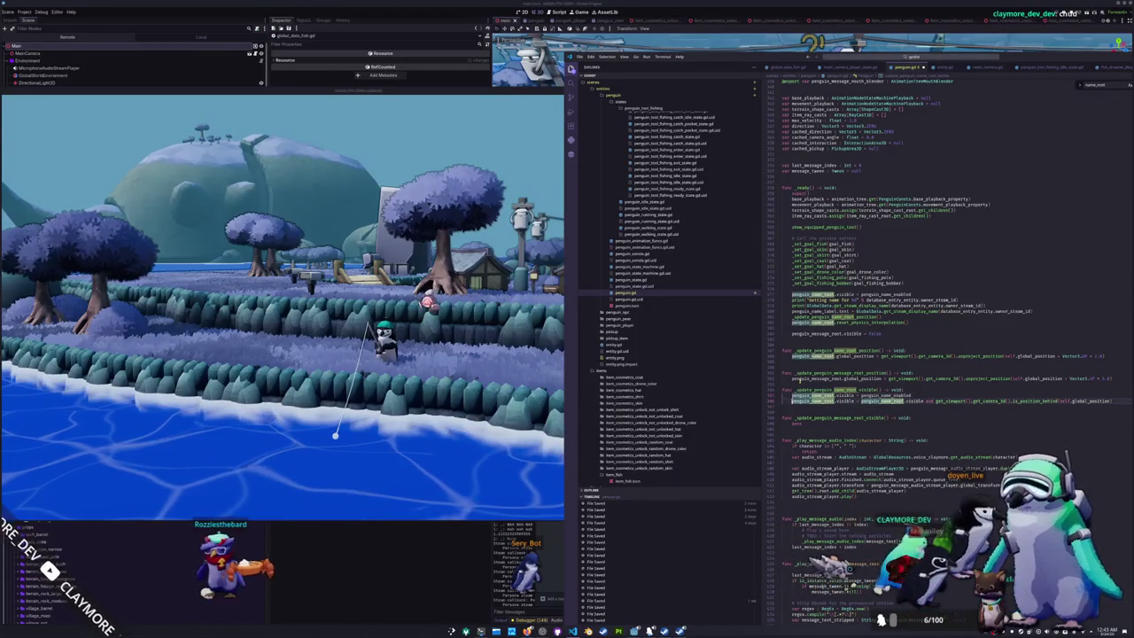
key(Left)
key(Return)
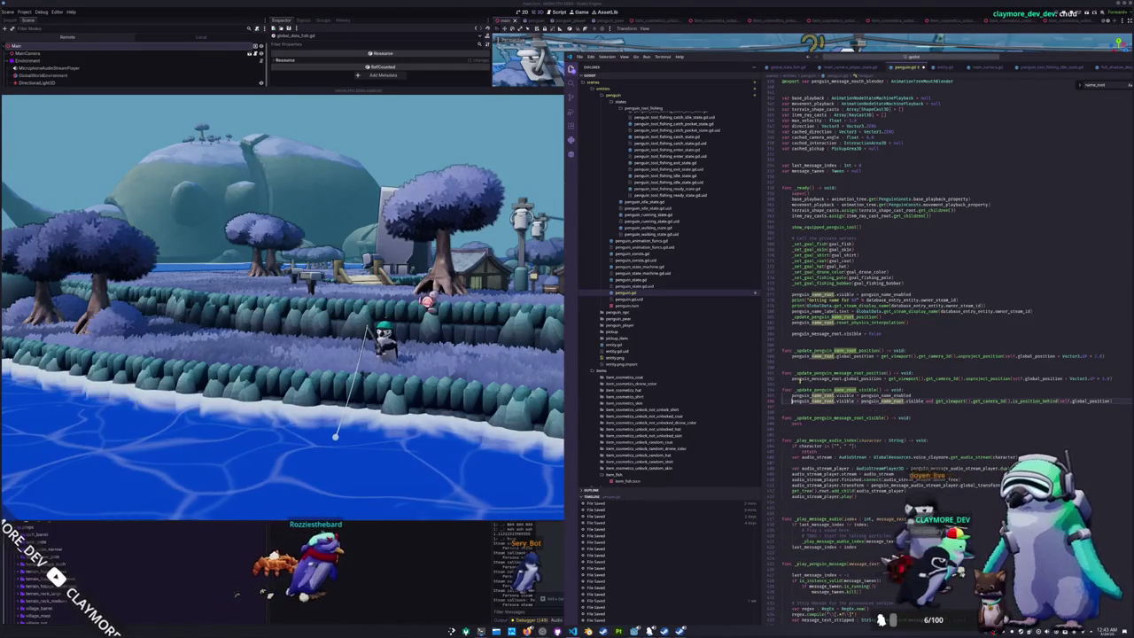
- Store original_visible : bool from penguin_name_root.visible and start an if for newly shown names
text(var pengui)
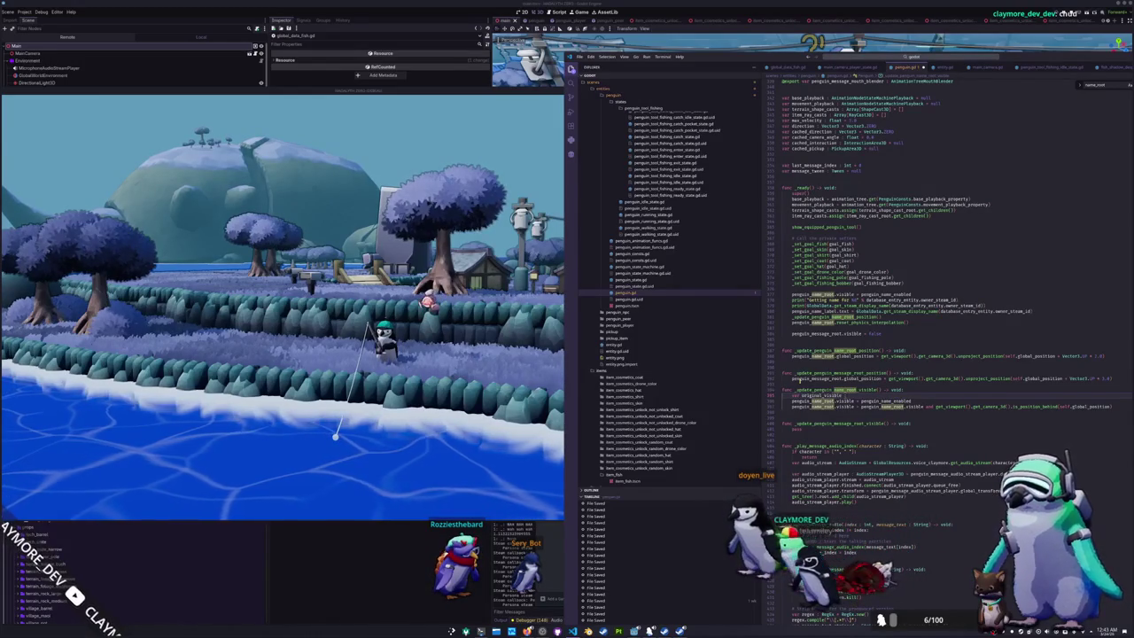
text(: bool = penguin)
key(Return)
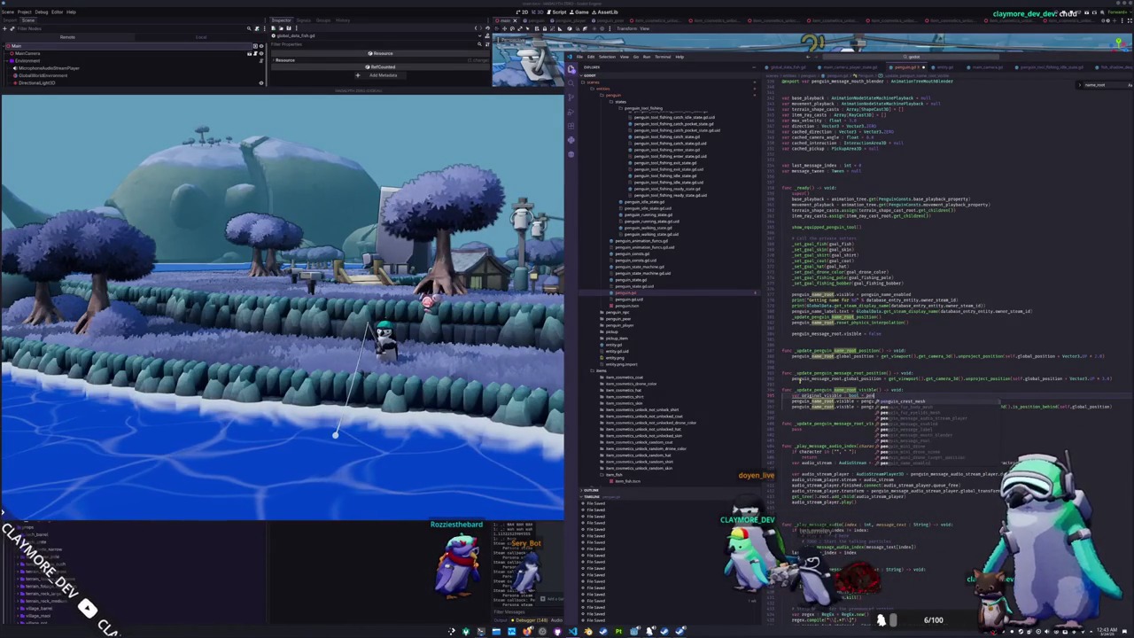
text(_name_root.visible)
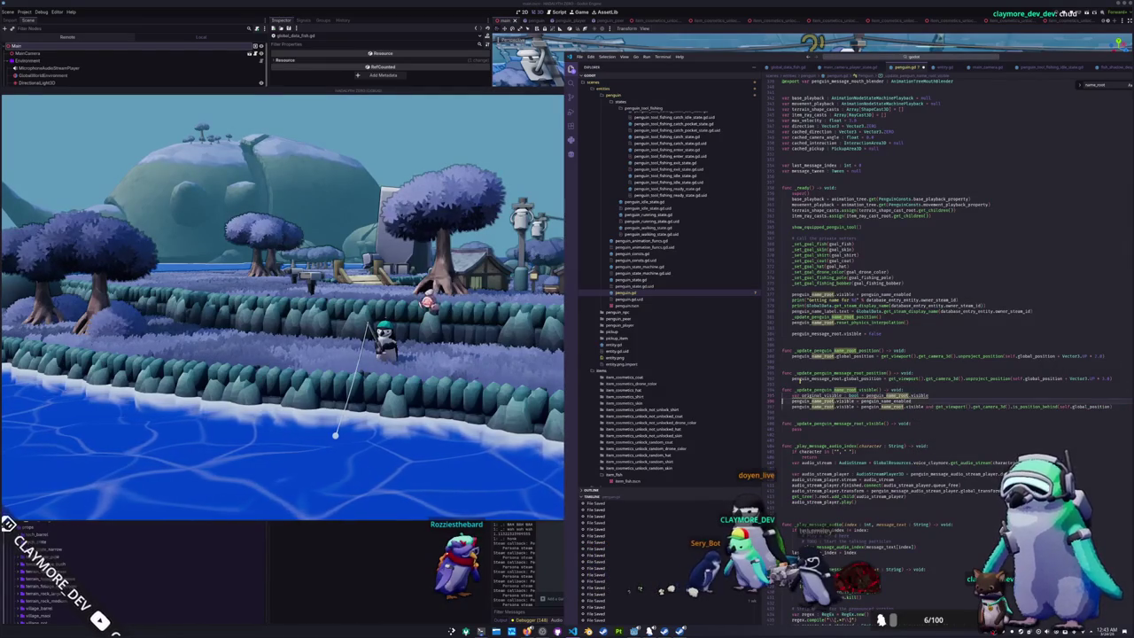
click(1112, 405)
key(Return)
text(if original_visible)
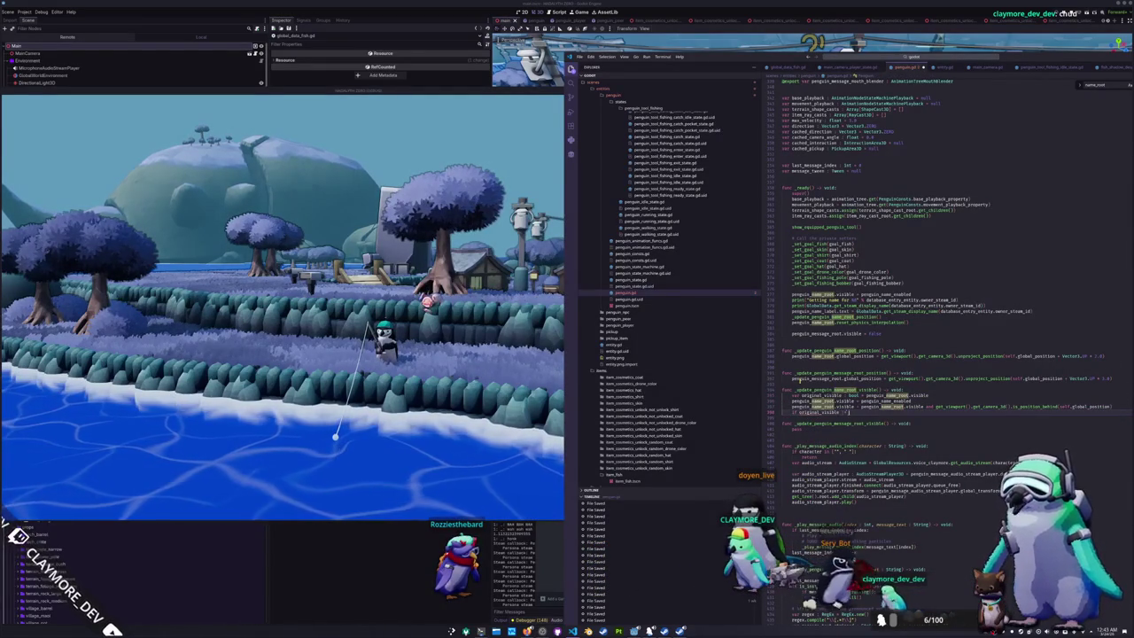
text( != penguin_name_)
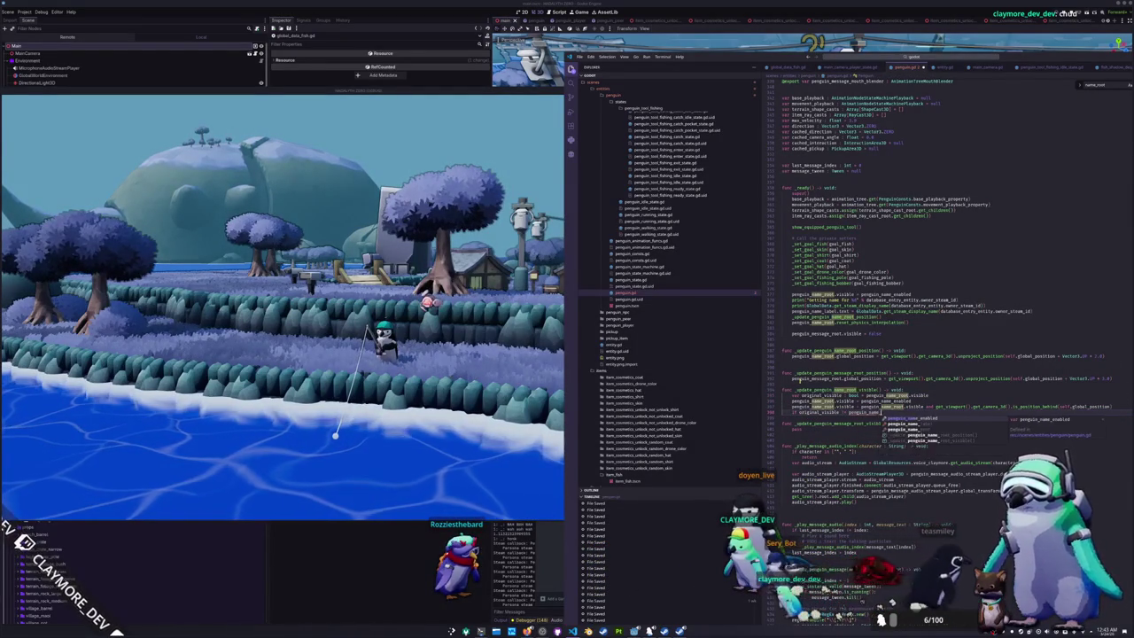
text(root.visible)
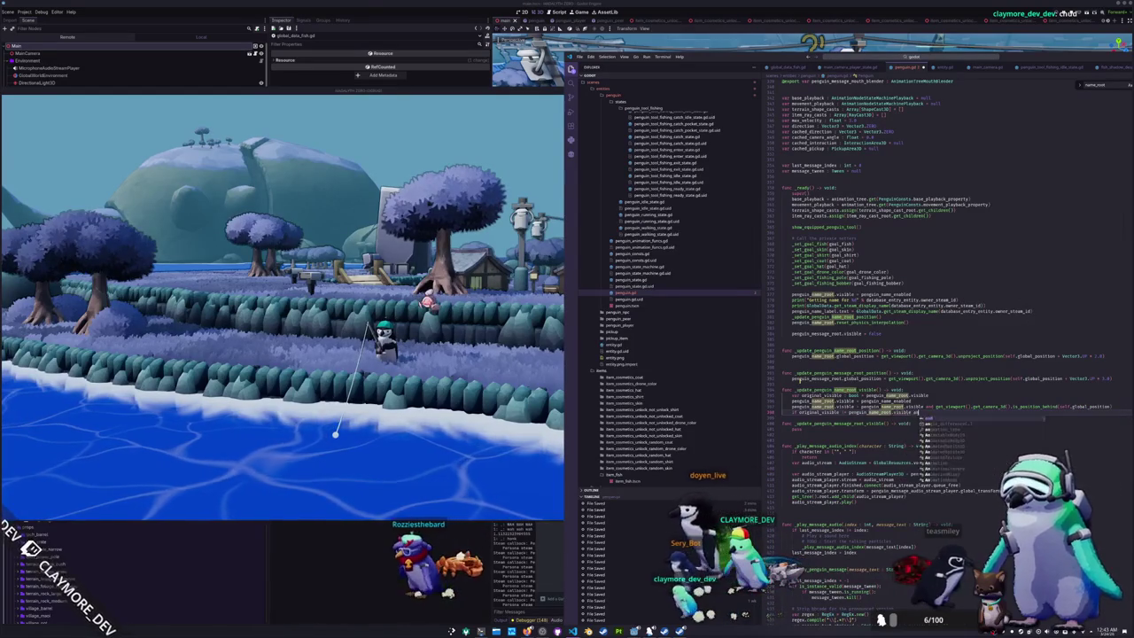
text( and penguin_name_root)
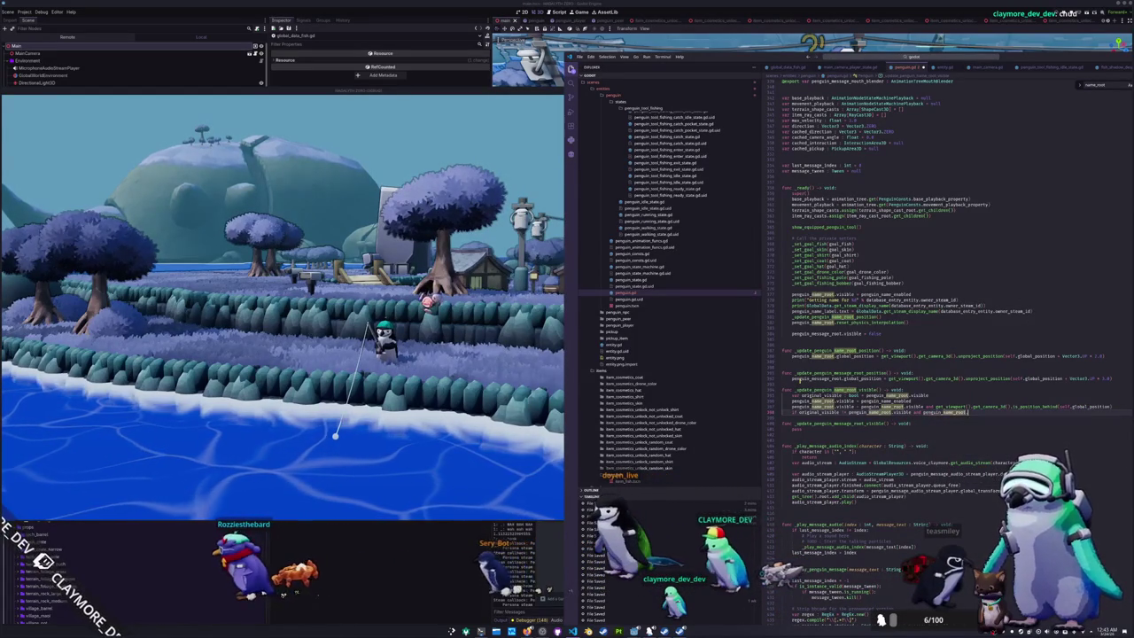
text(.visible)
- Inside the if, call _update_penguin_name_root_position() and penguin_name_root.reset_physics_interpolation()
key(Return)
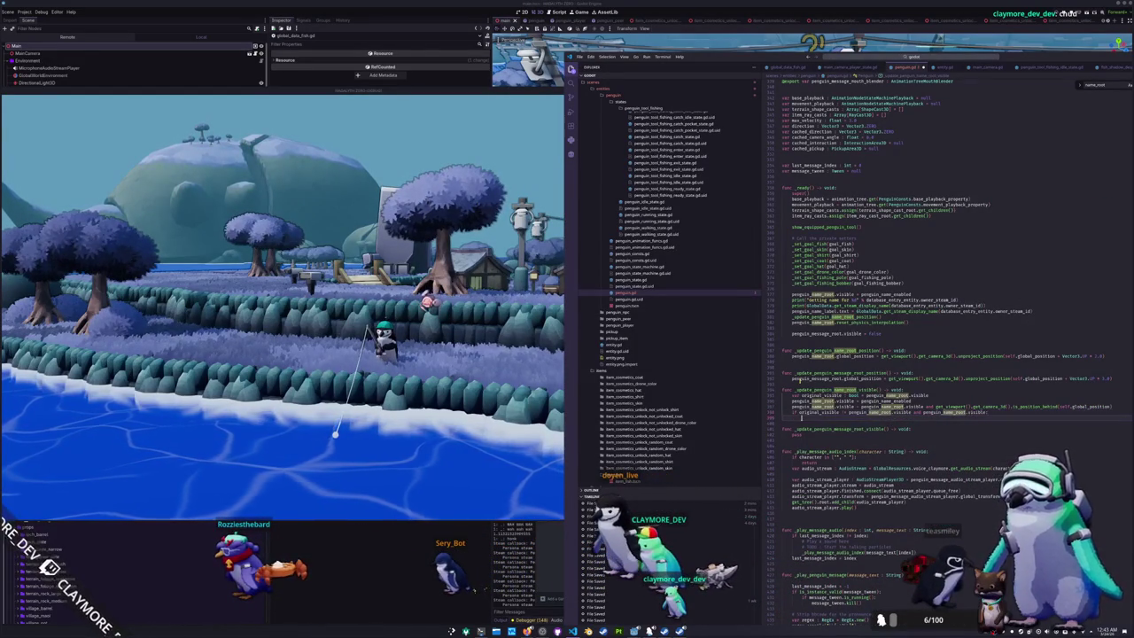
text(_update_penguin_)
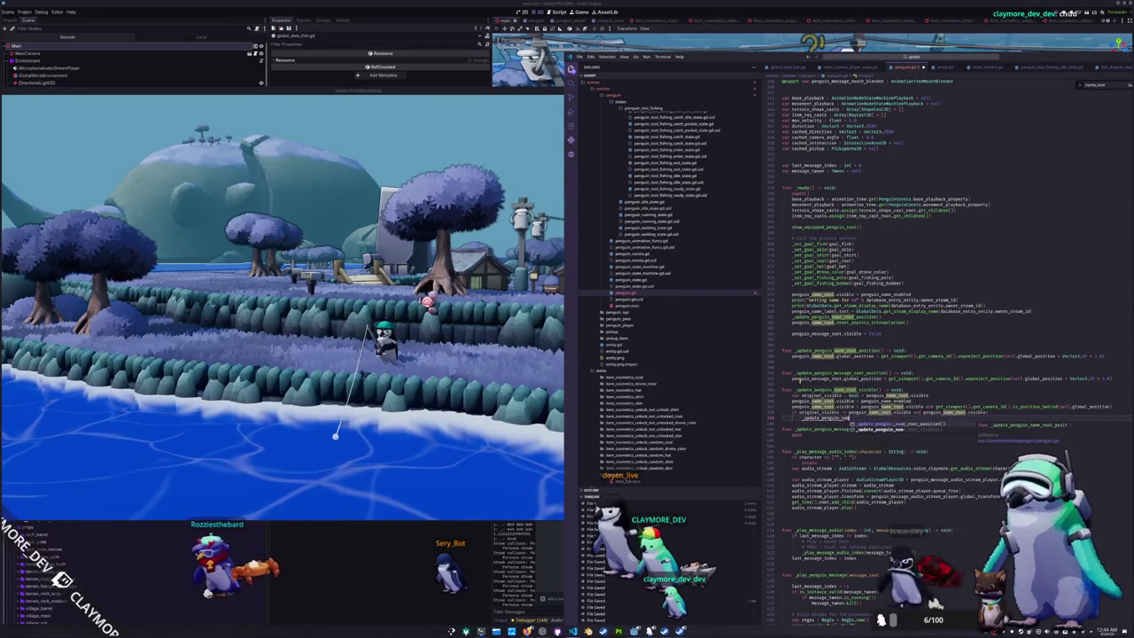
key(Down)
key(Down)
key(Return)
key(Return)
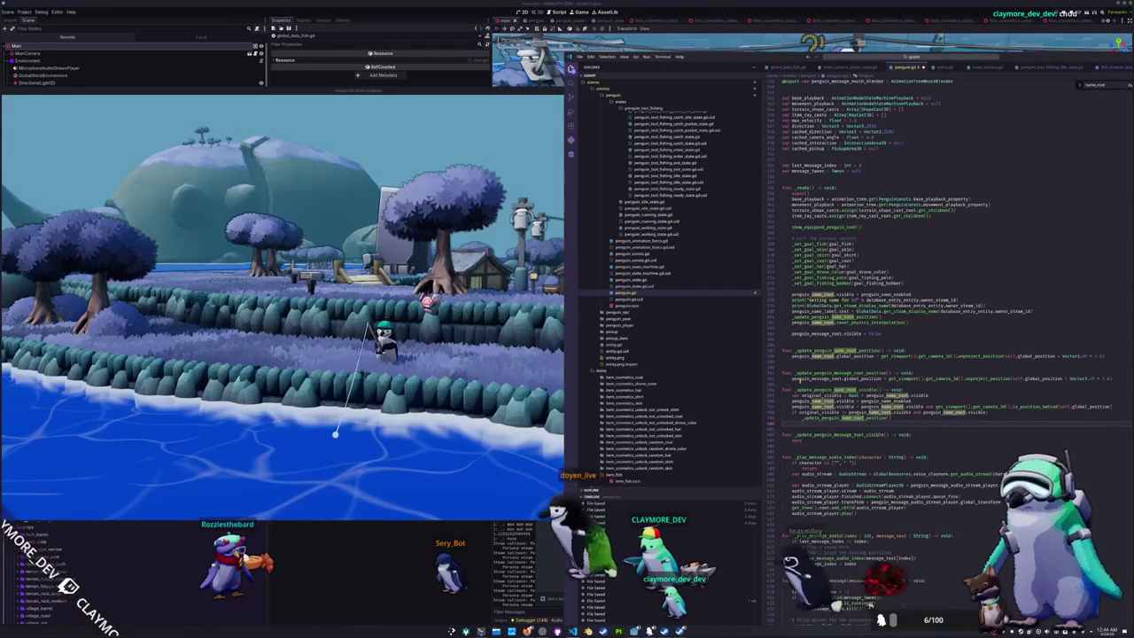
text(penguin_name_ro)
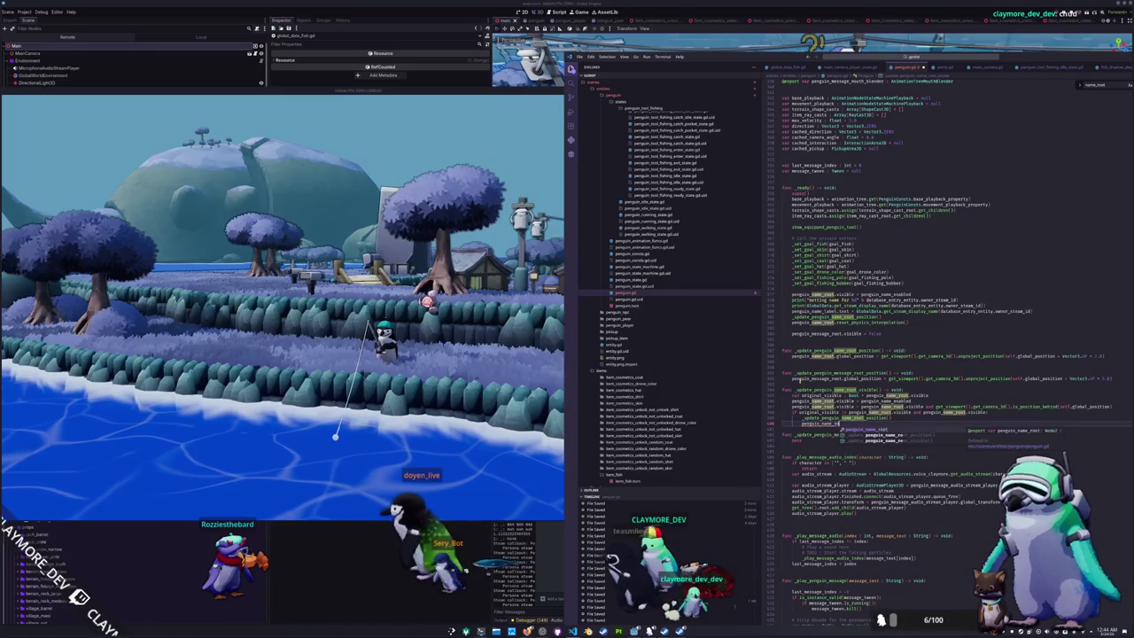
key(Return)
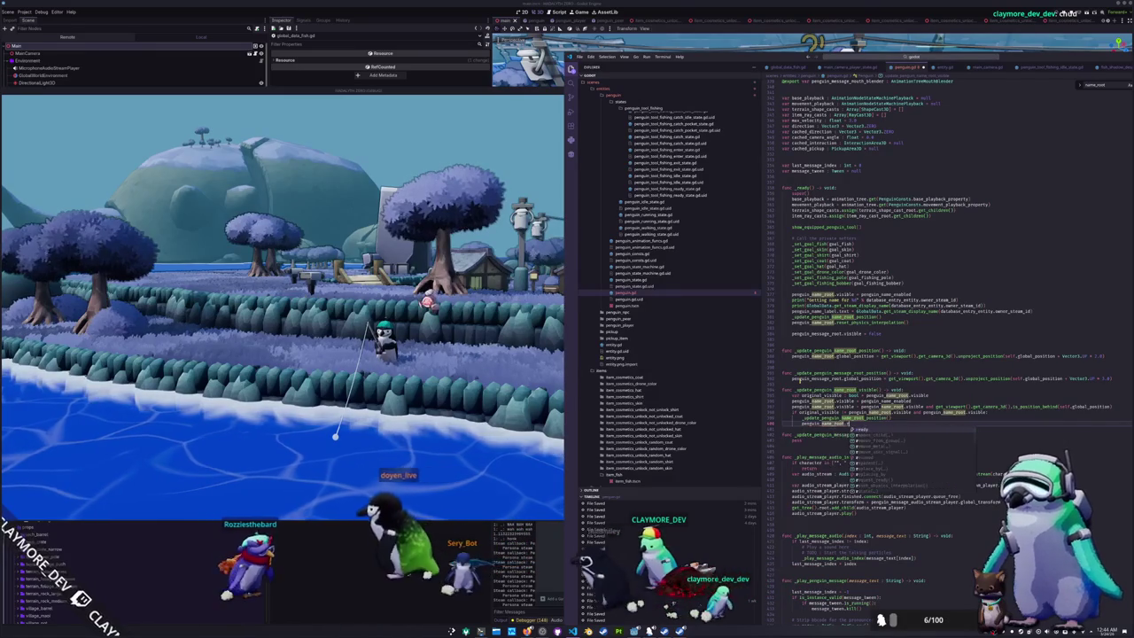
text(.reset_phy)
key(Return)
- Copy the name visibility function below the message position function and delete the empty message stub
key(shift+Up)
key(shift+Up)
key(shift+Up)
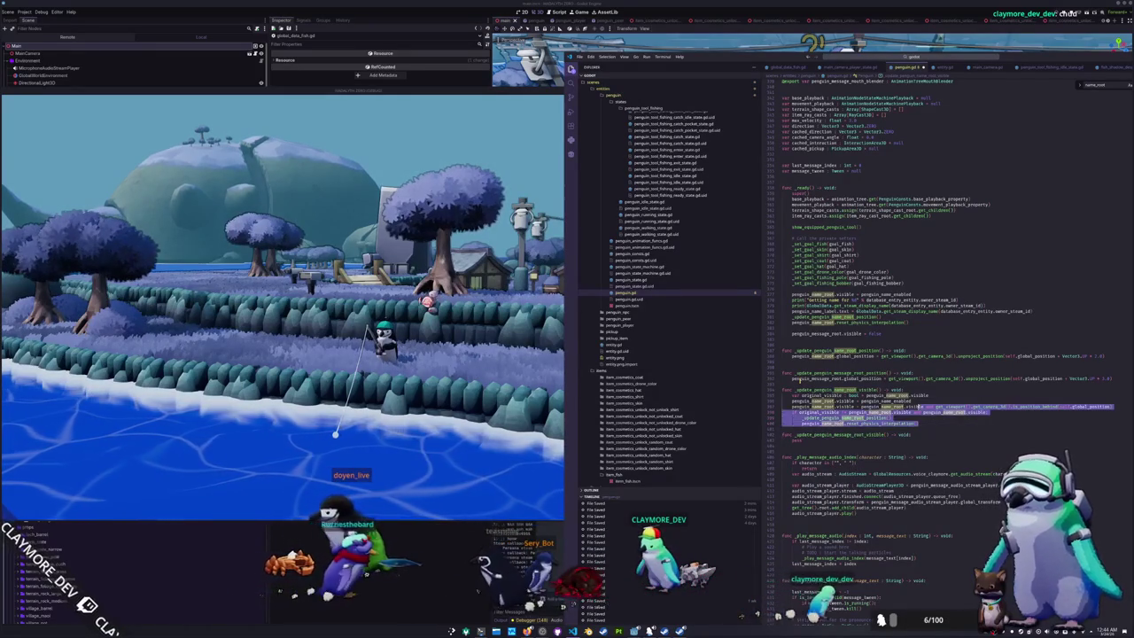
key(BackSpace)
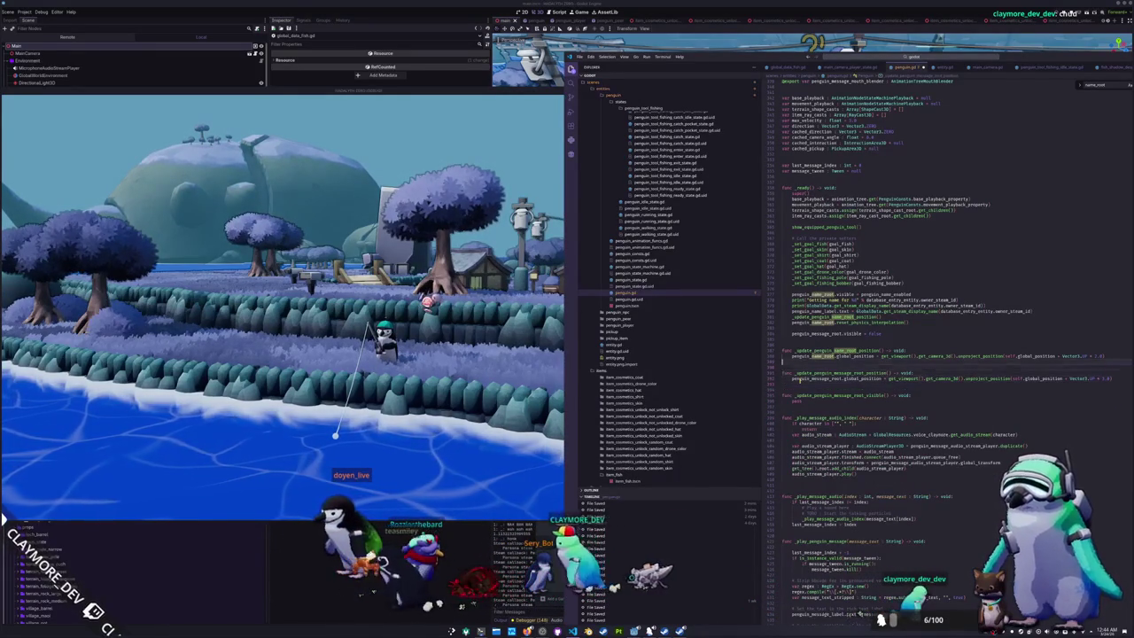
key(ctrl+v)
key(shift+Up)
key(shift+Up)
key(shift+Up)
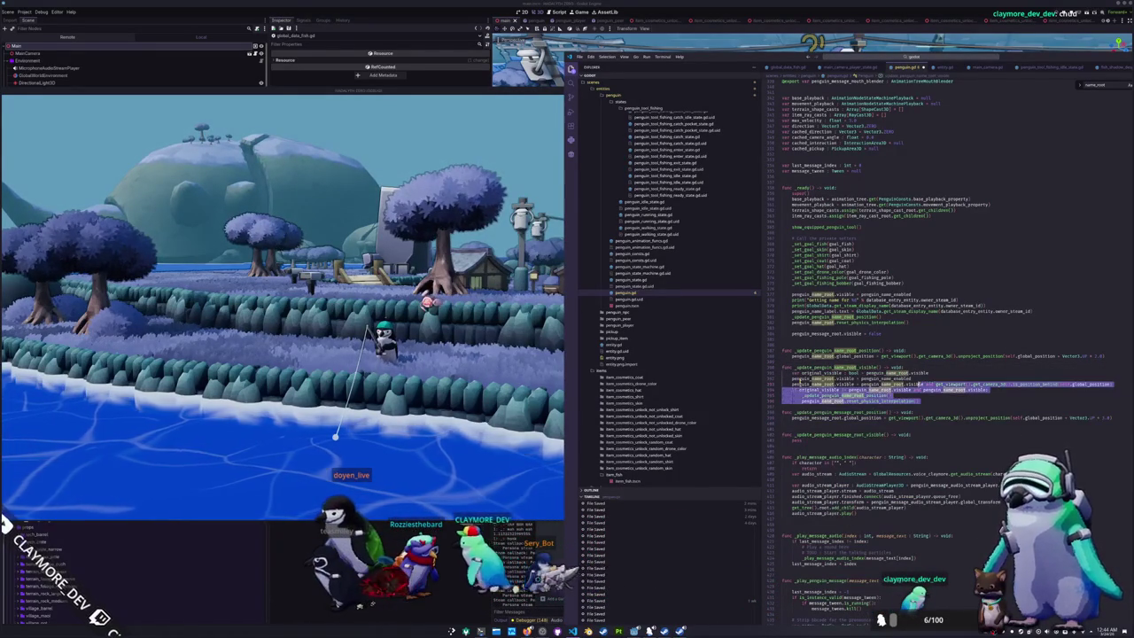
click(940, 384)
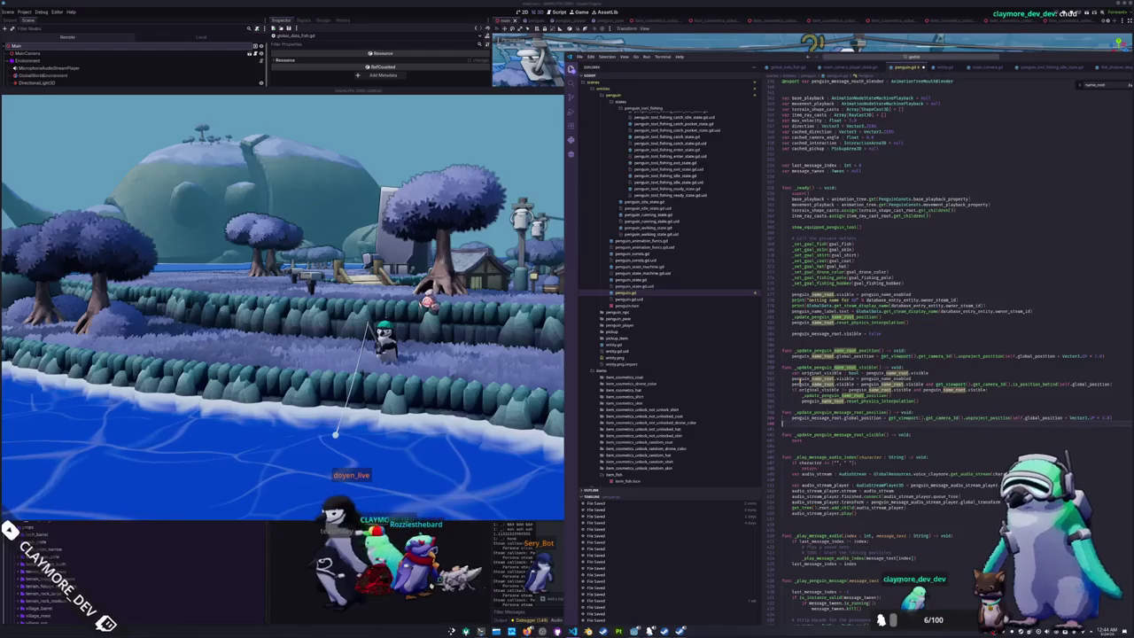
key(ctrl+v)
key(shift+Up)
key(shift+Up)
key(shift+Up)
key(Delete)
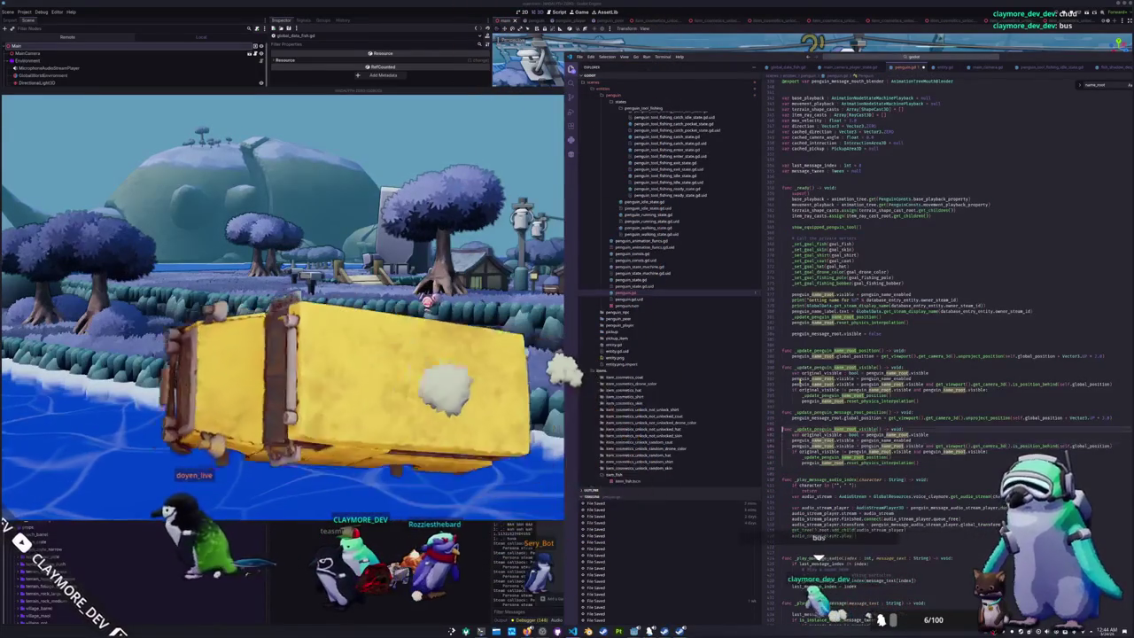
double_click(832, 429)
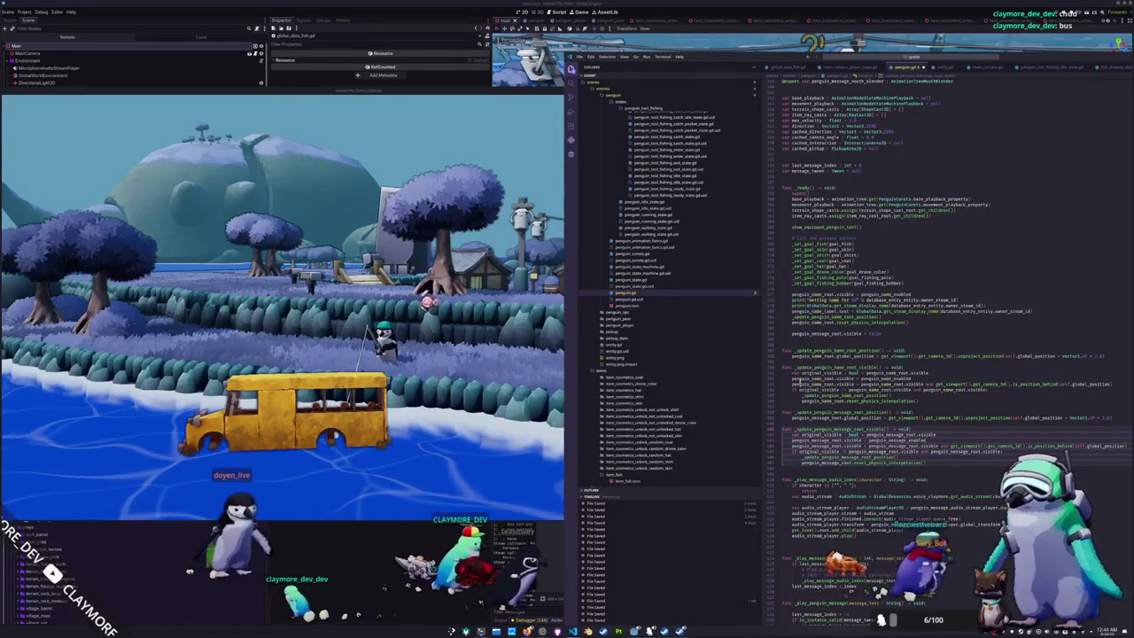
- Delete the stray blank line after the message visibility function and toggle the sidebar off and on
click(781, 467)
key(BackSpace)
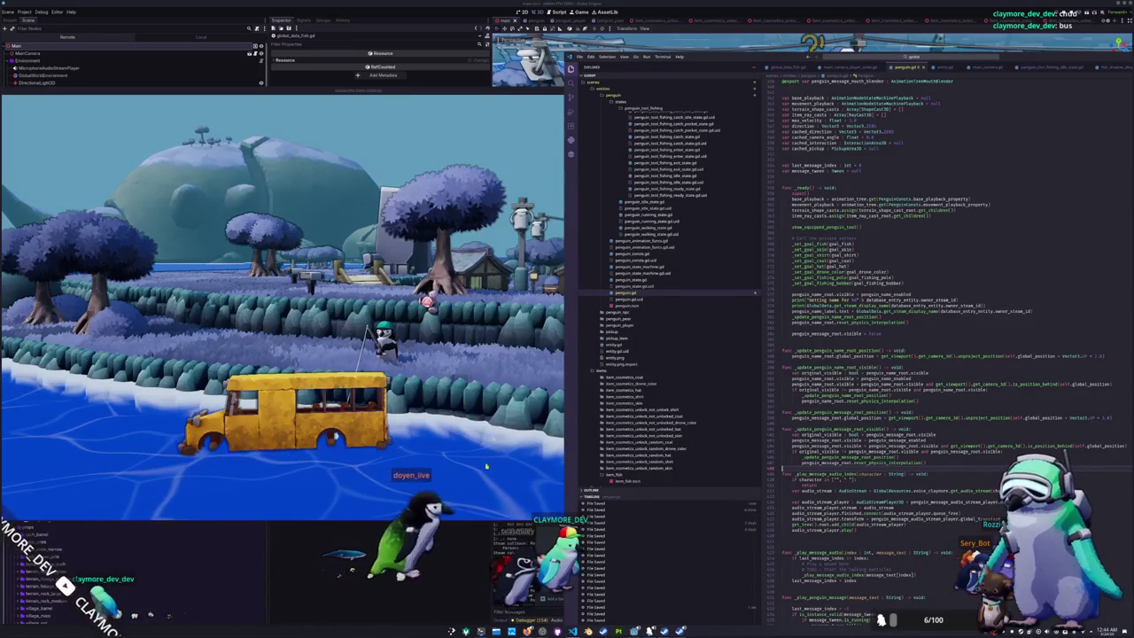
key(ctrl+b)
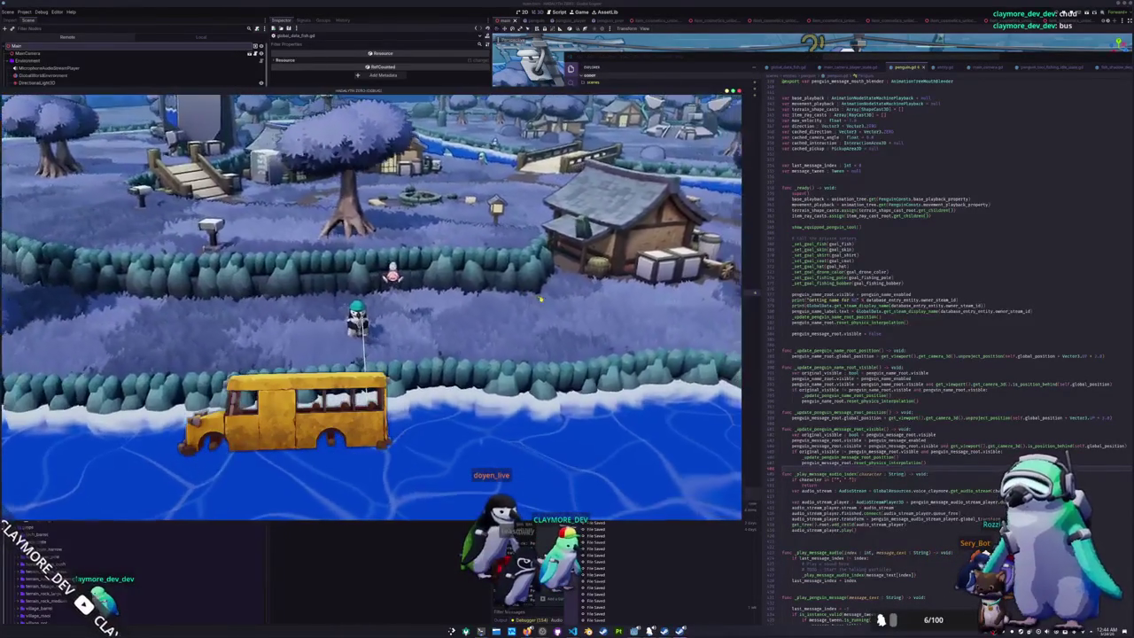
key(ctrl+b)
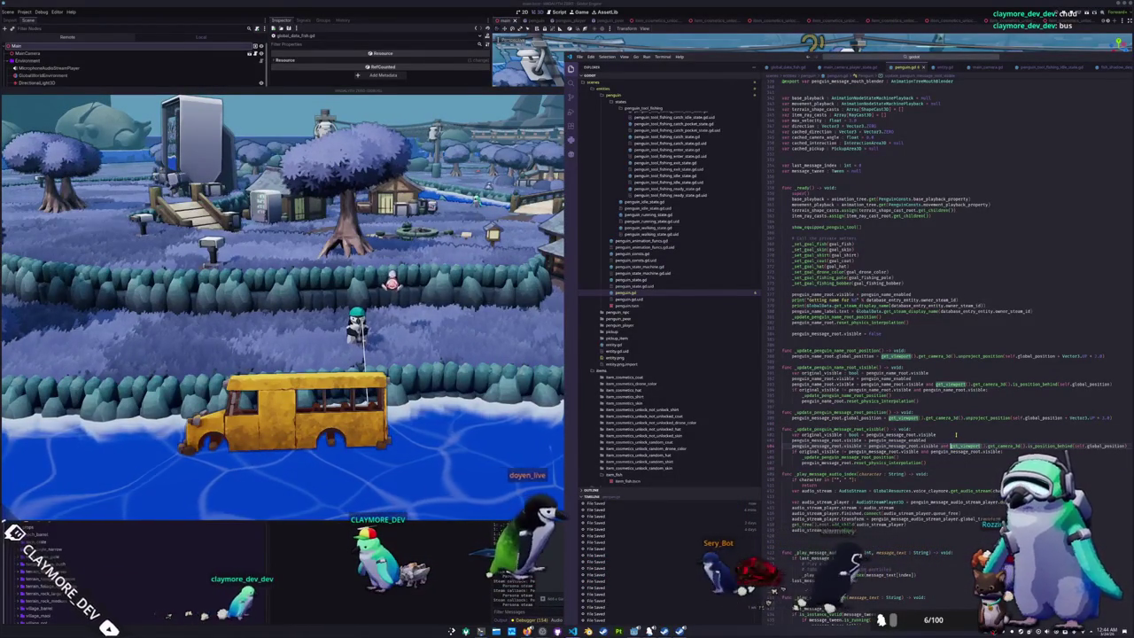
scroll(956, 434, down, 15)
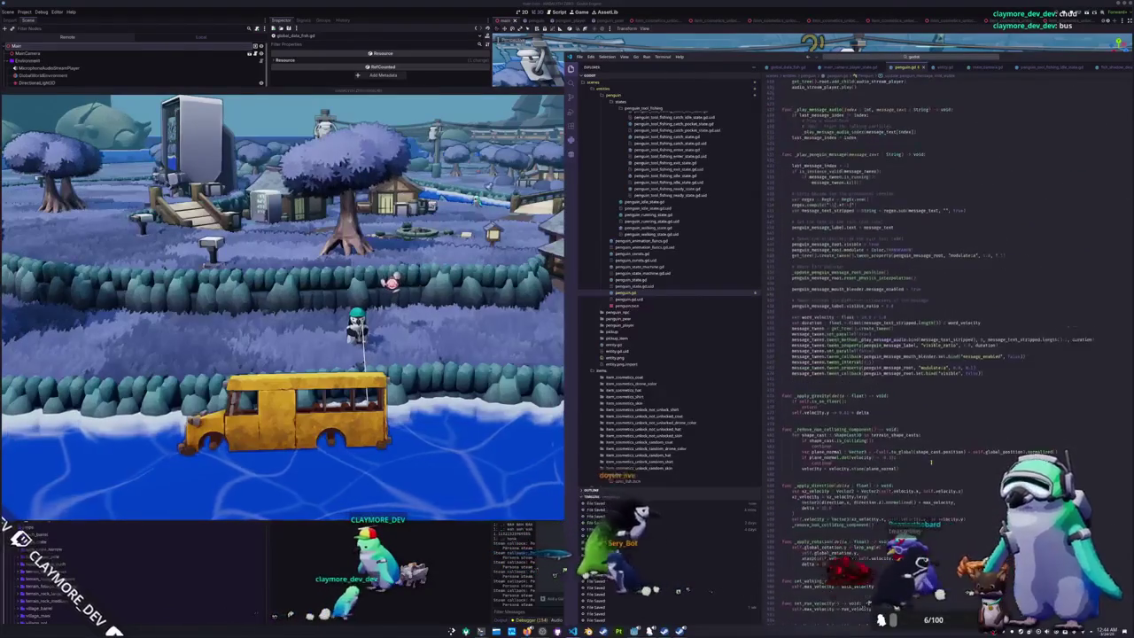
scroll(931, 460, down, 10)
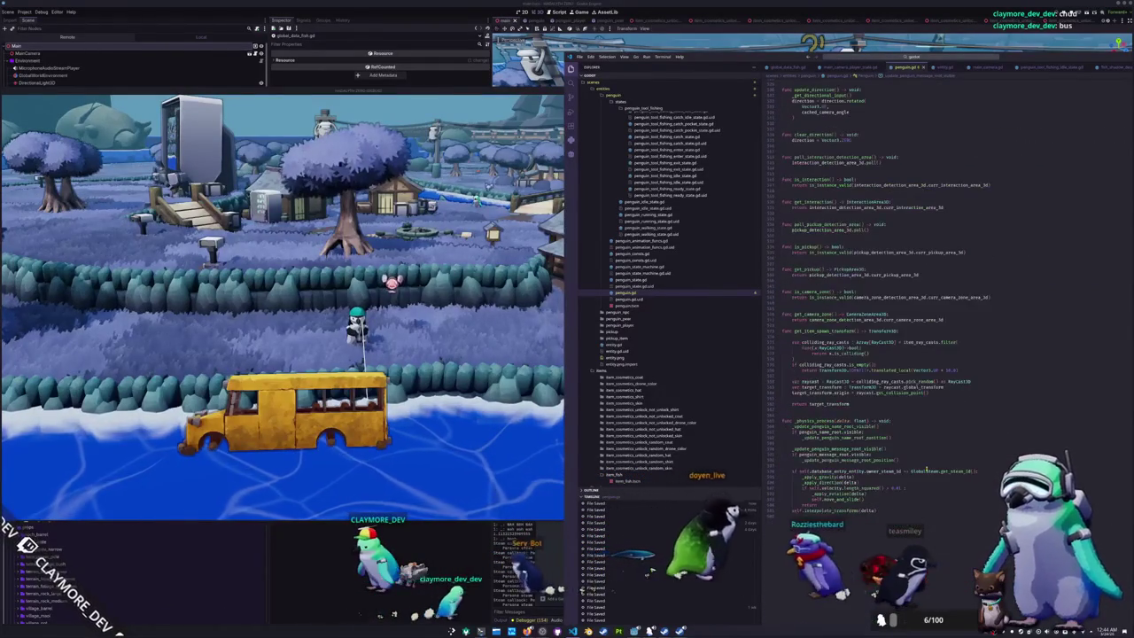
double_click(835, 448)
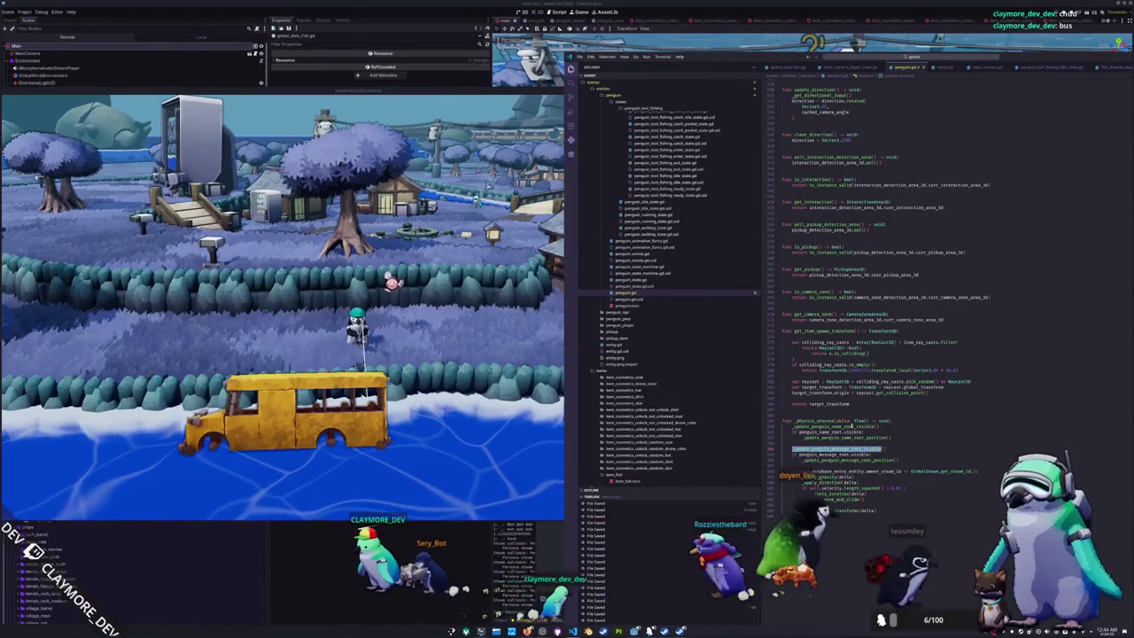
ctrl+click(852, 426)
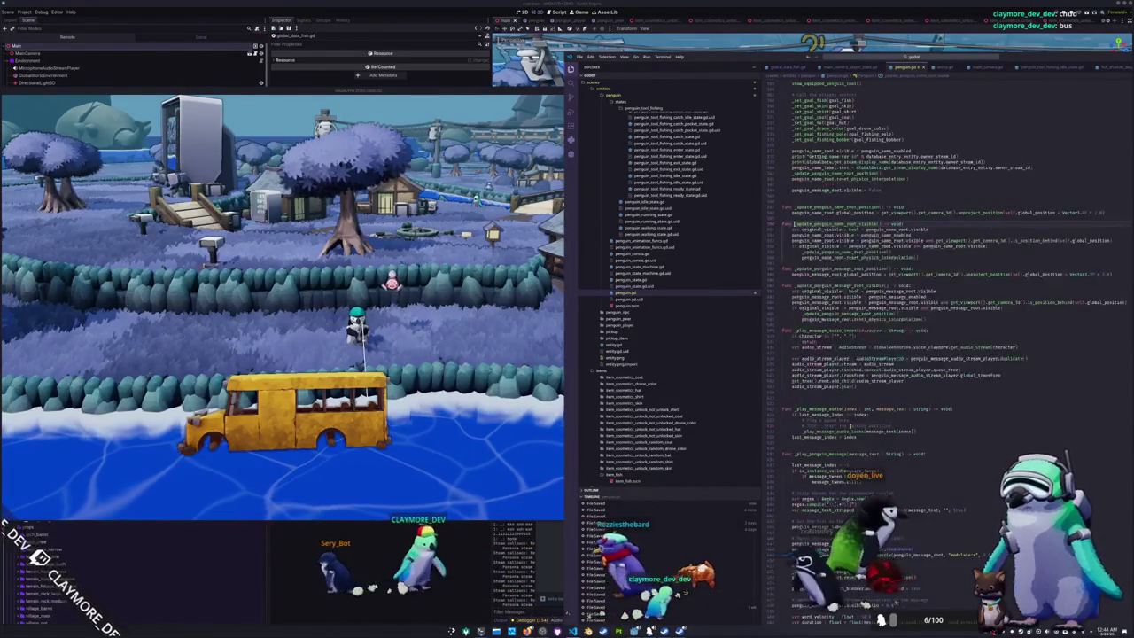
scroll(882, 271, up, 2)
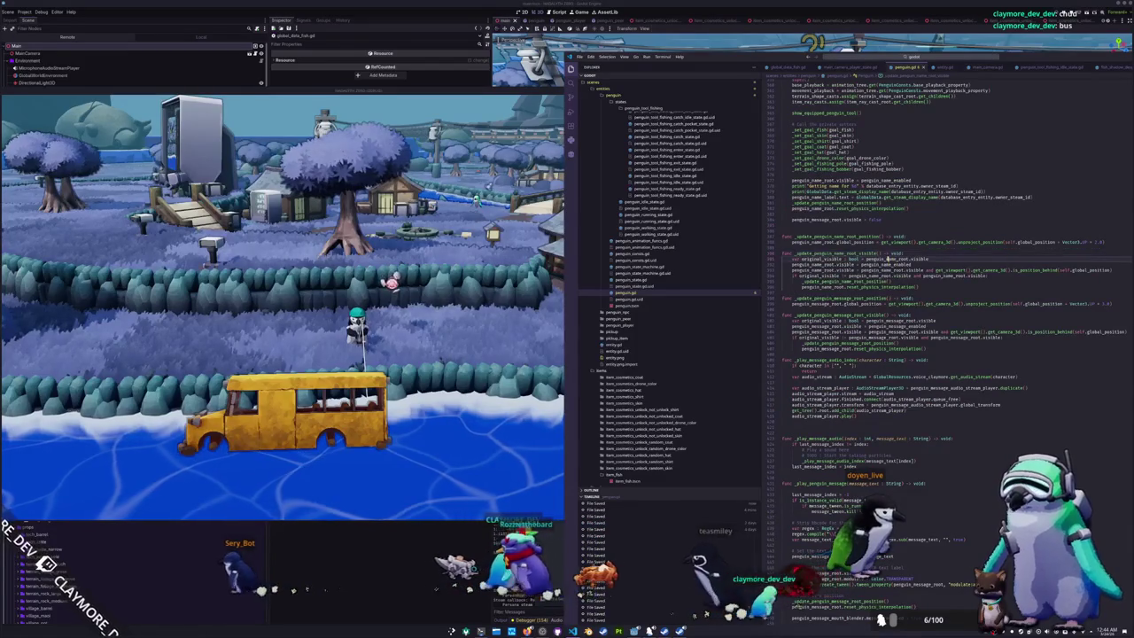
scroll(941, 259, up, 2)
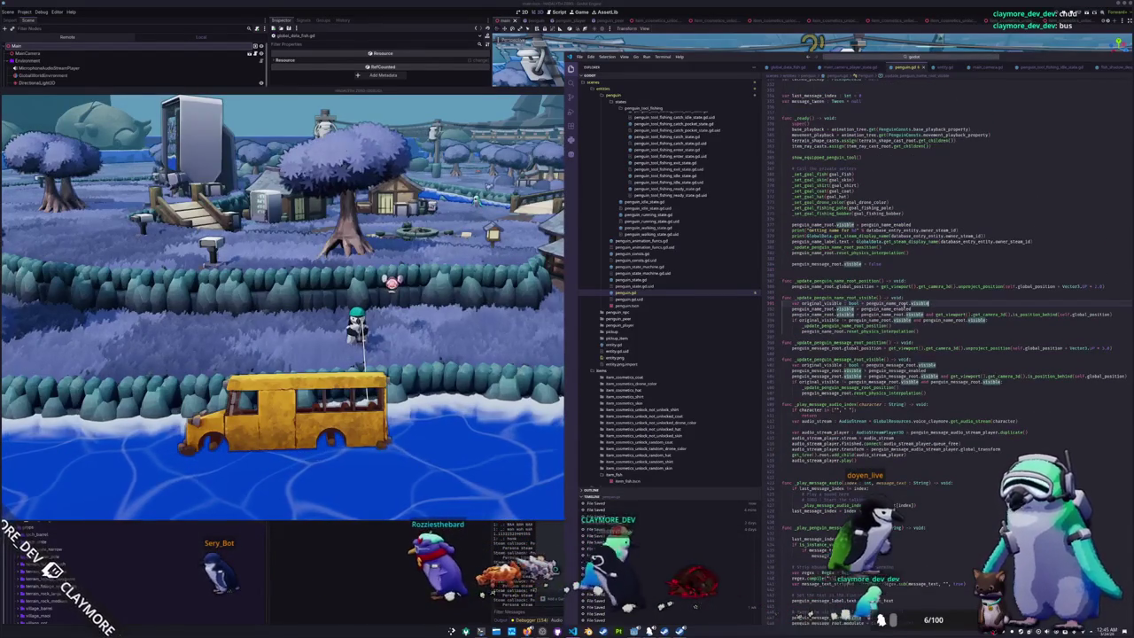
double_click(886, 309)
key(ctrl+c)
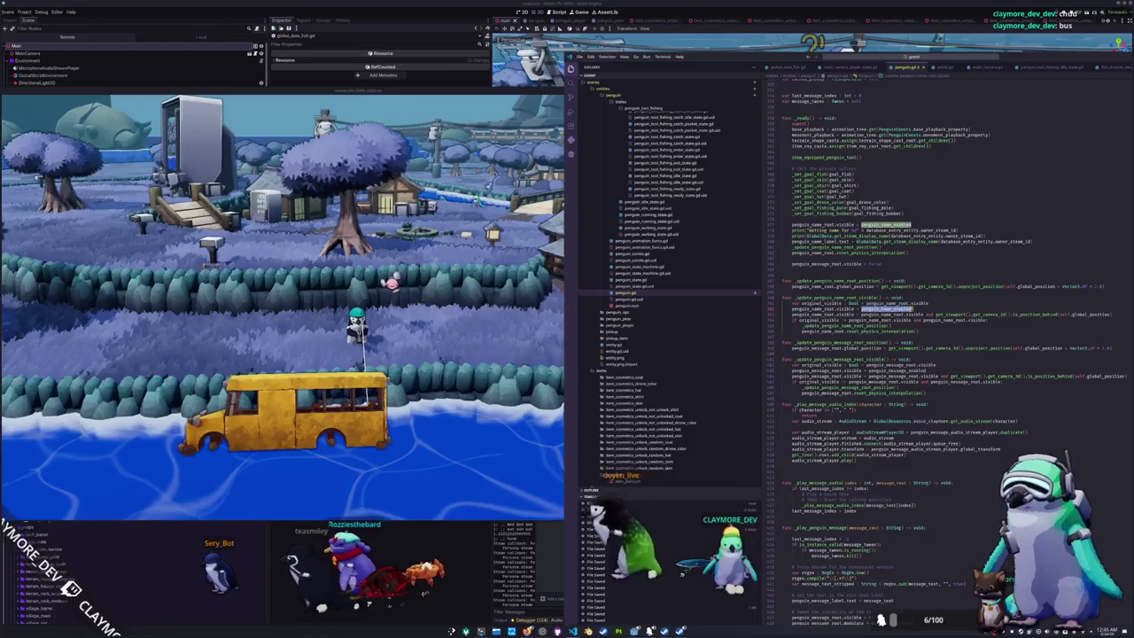
- Set name visibility to penguin_name_enabled plus the suggested camera is_position_behind check
drag(860, 315, 912, 315)
key(ctrl+v)
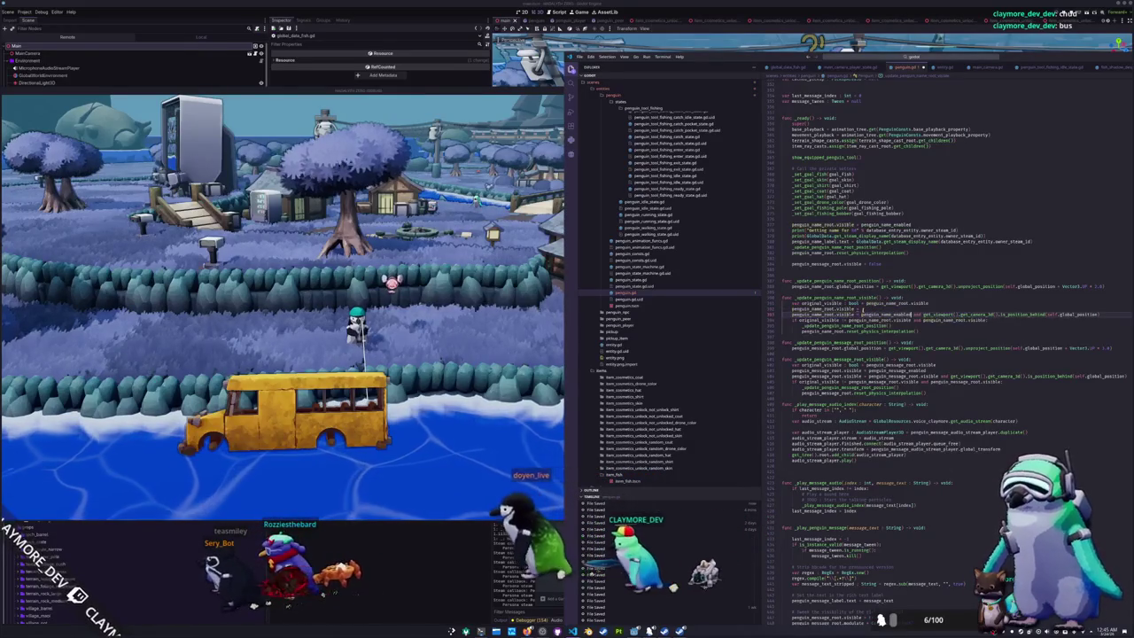
text( and pe)
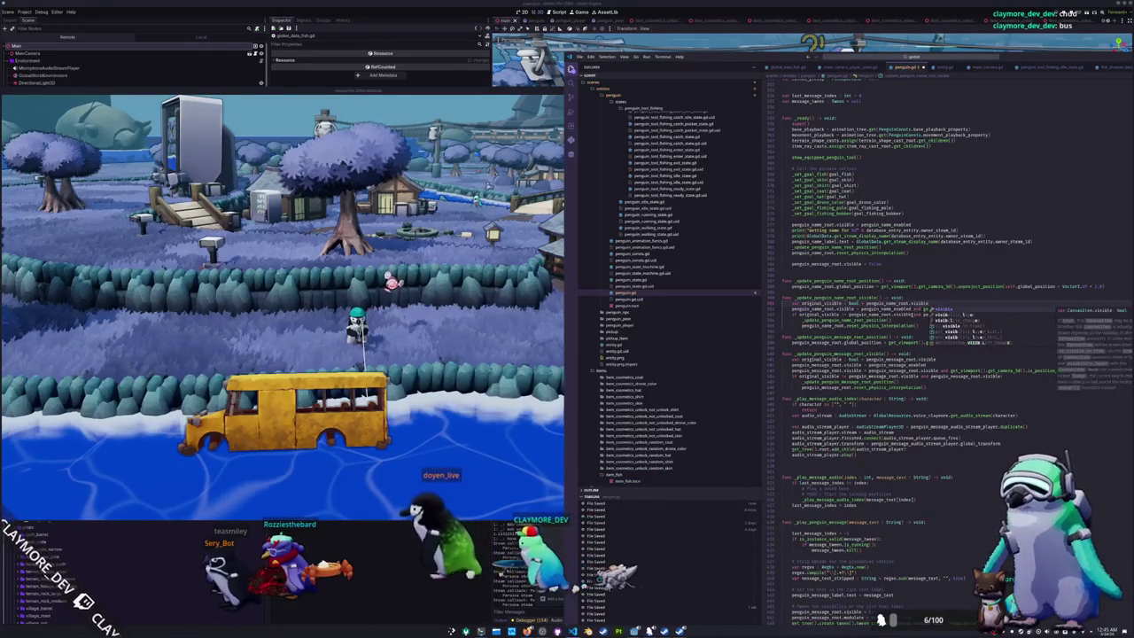
key(Return)
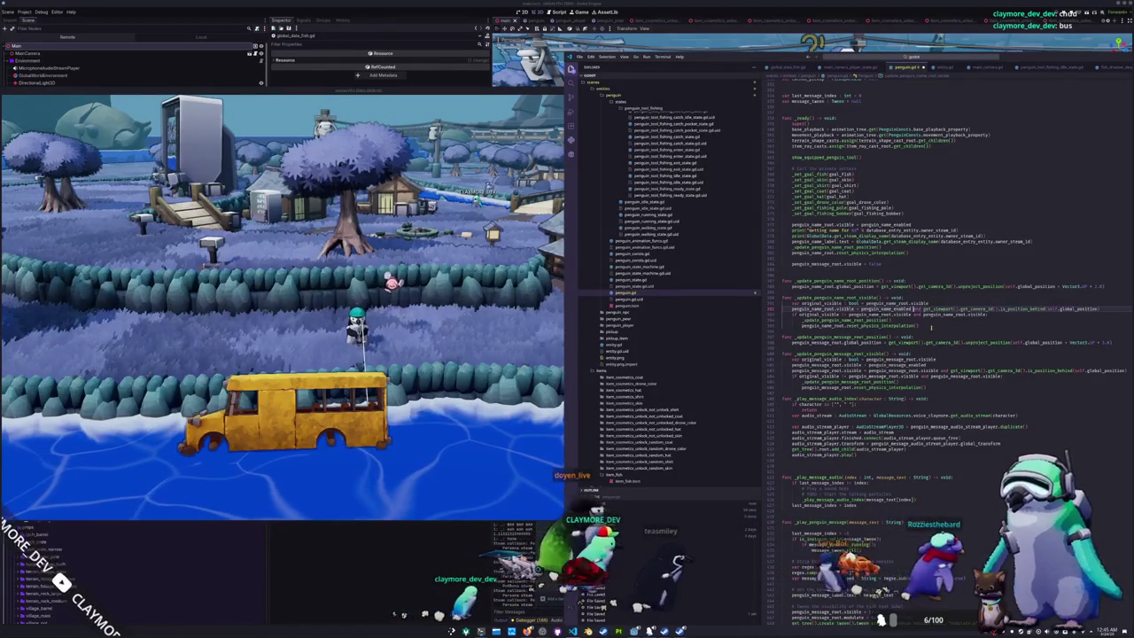
key(Tab)
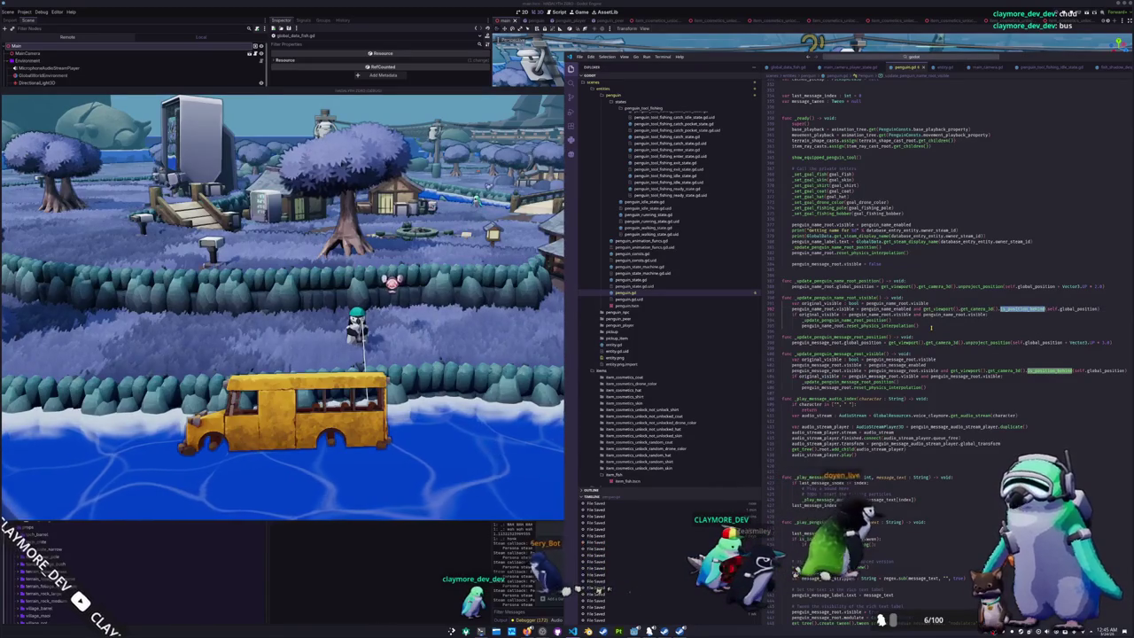
- Swap is_position_behind for is_position_in_frustum on the penguin's global position in the name visibility check
key(BackSpace)
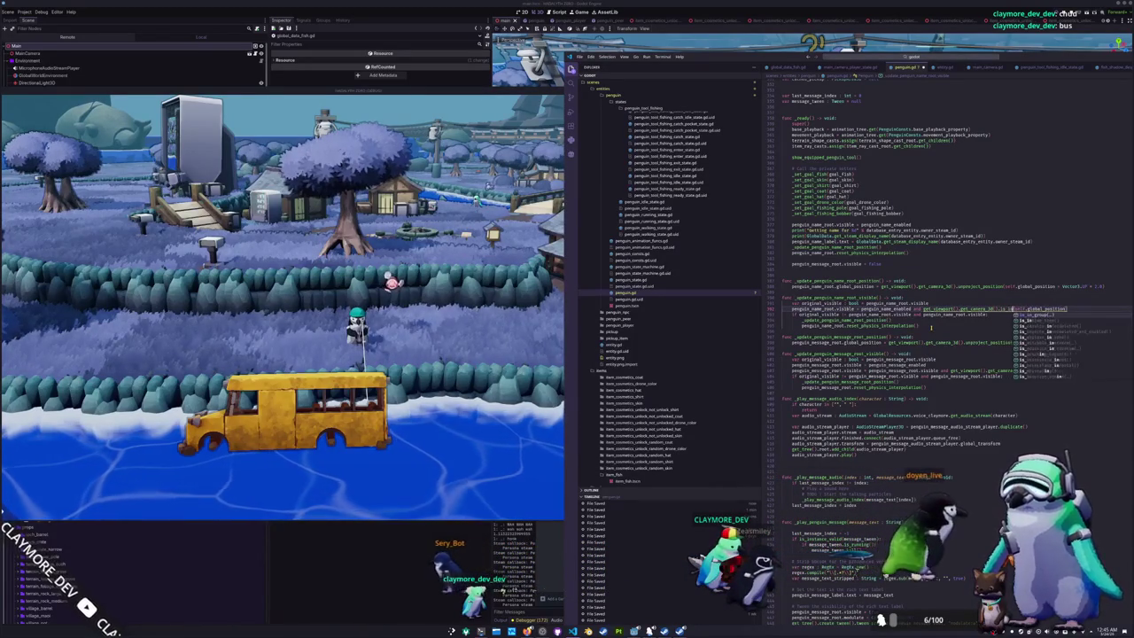
text(in)
key(BackSpace)
key(BackSpace)
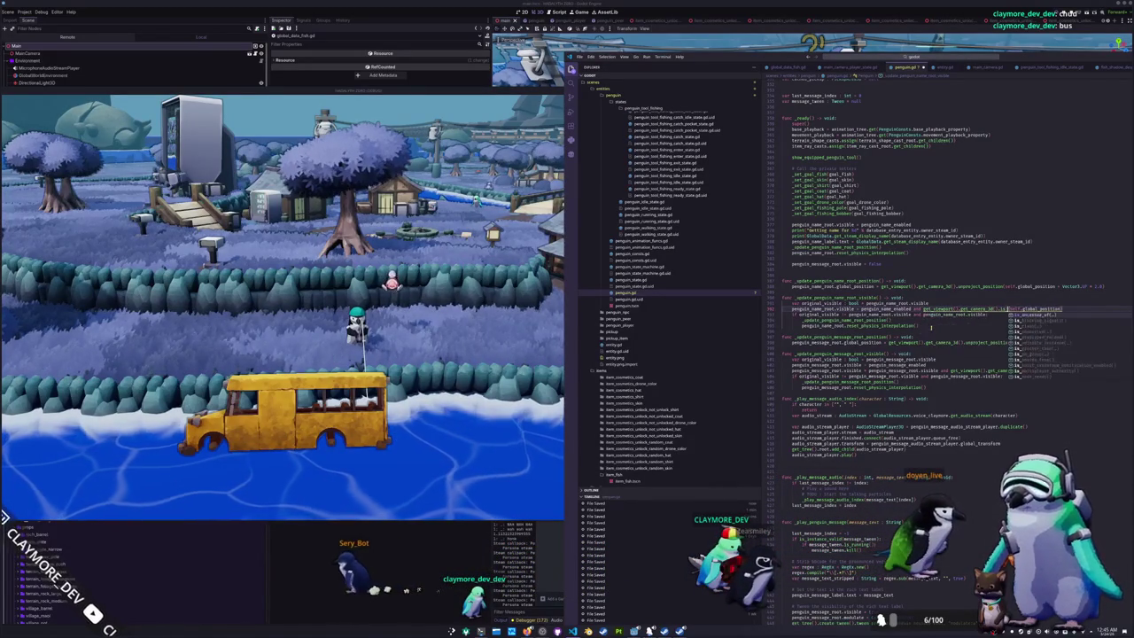
text(position_in_frustum)
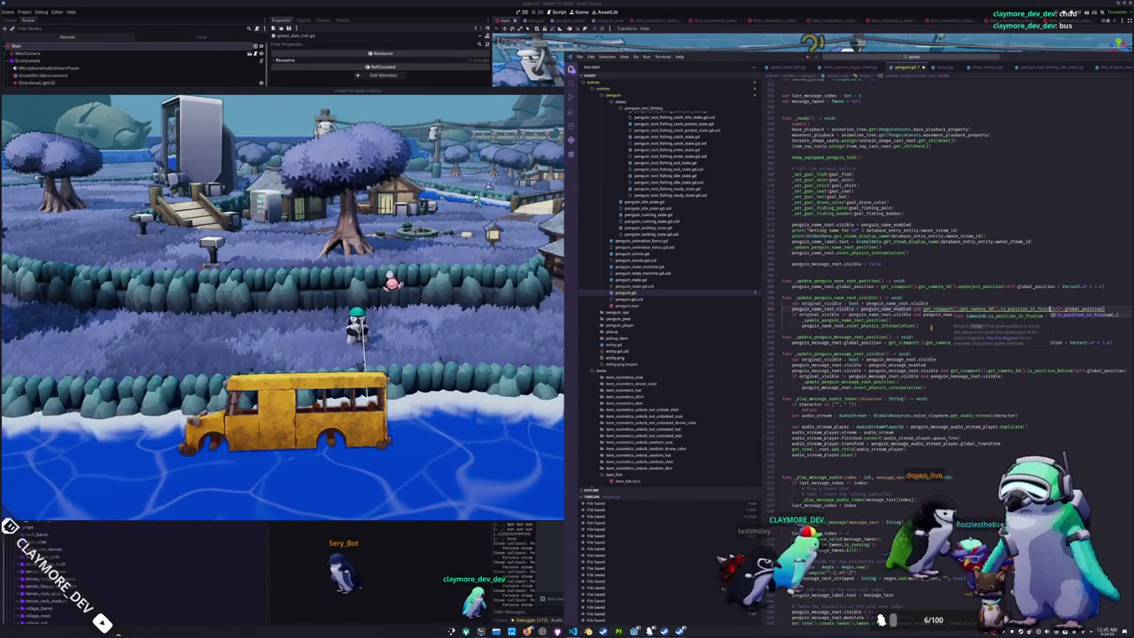
key(Return)
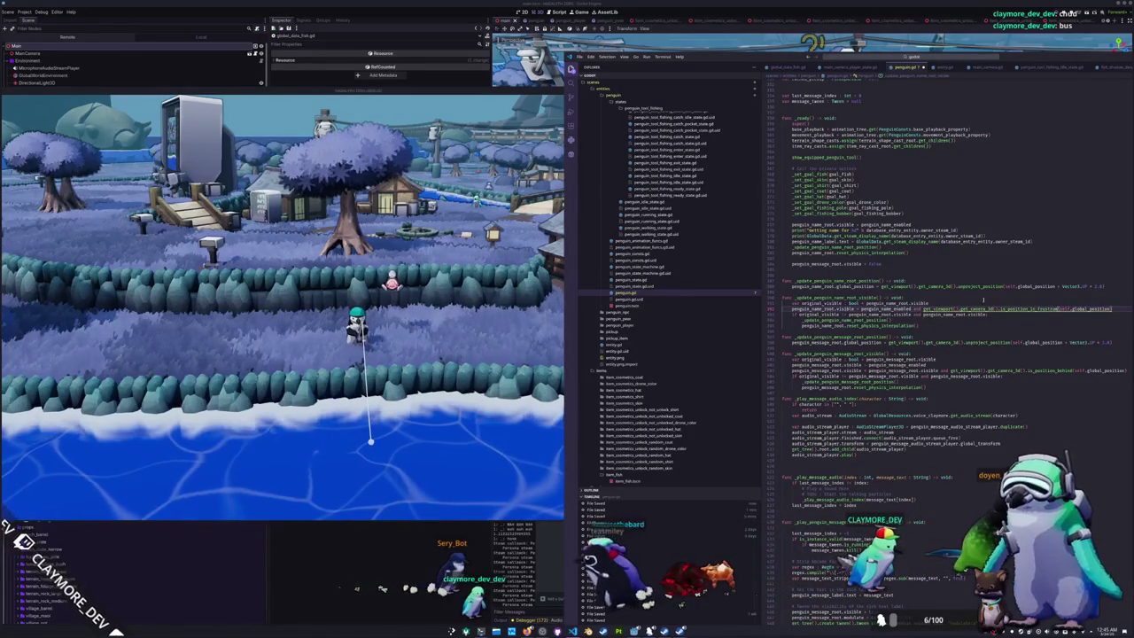
mouse_move(1048, 309)
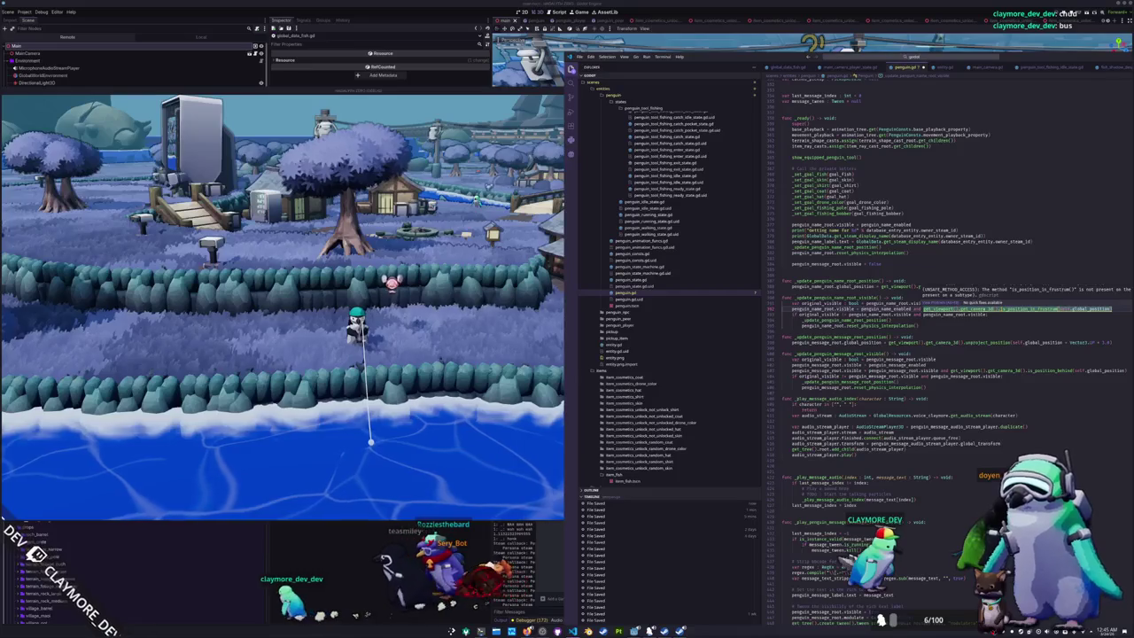
double_click(1026, 308)
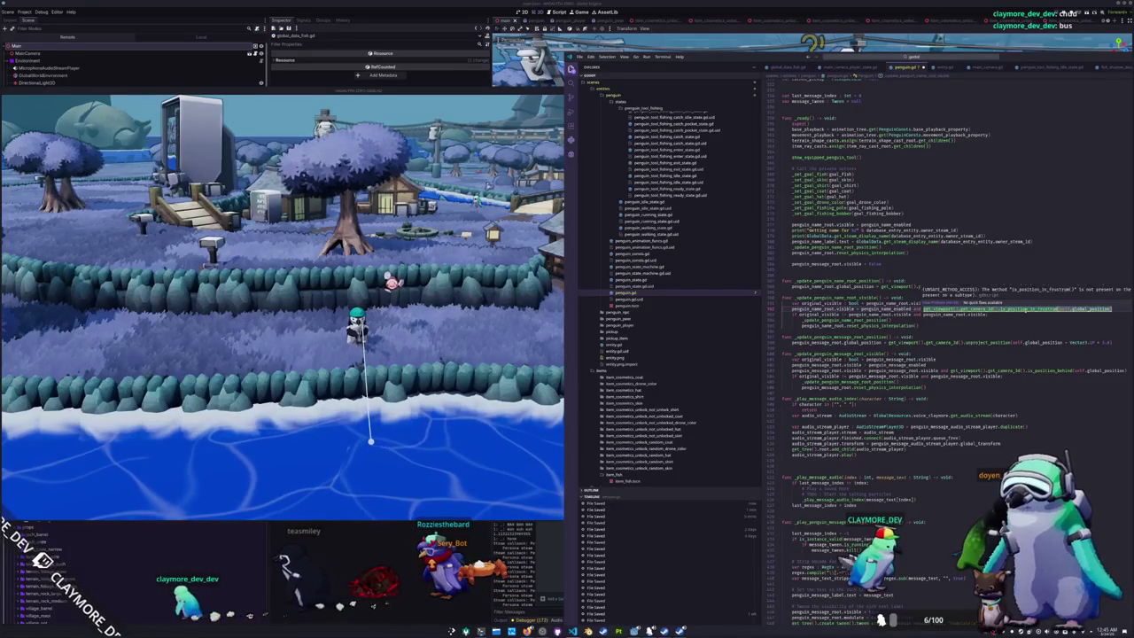
text(is_position_)
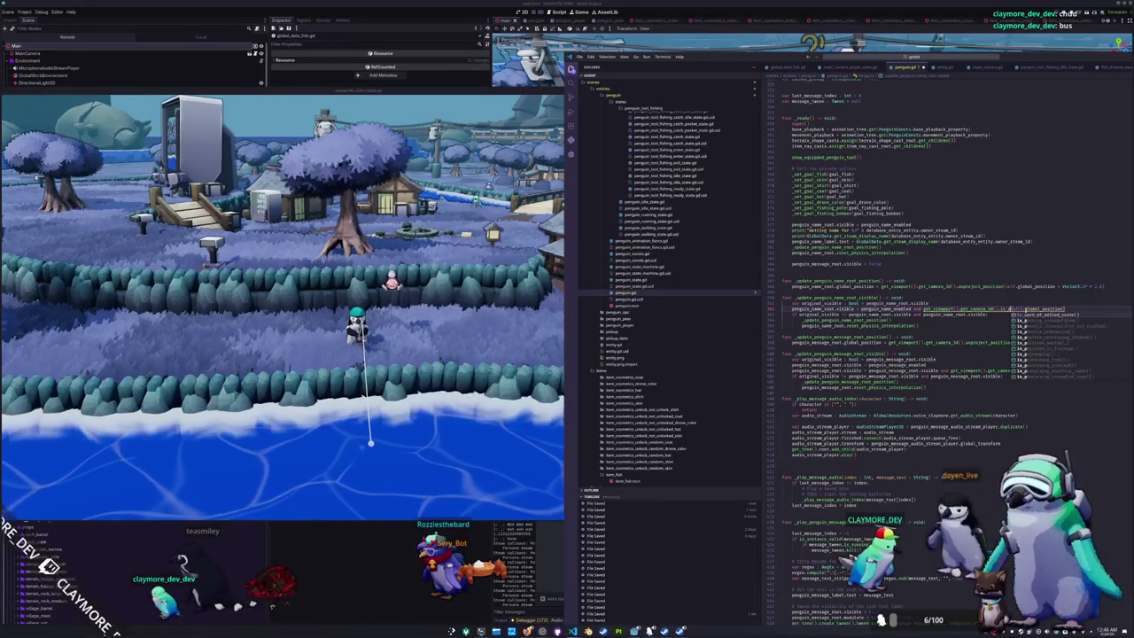
key(Down)
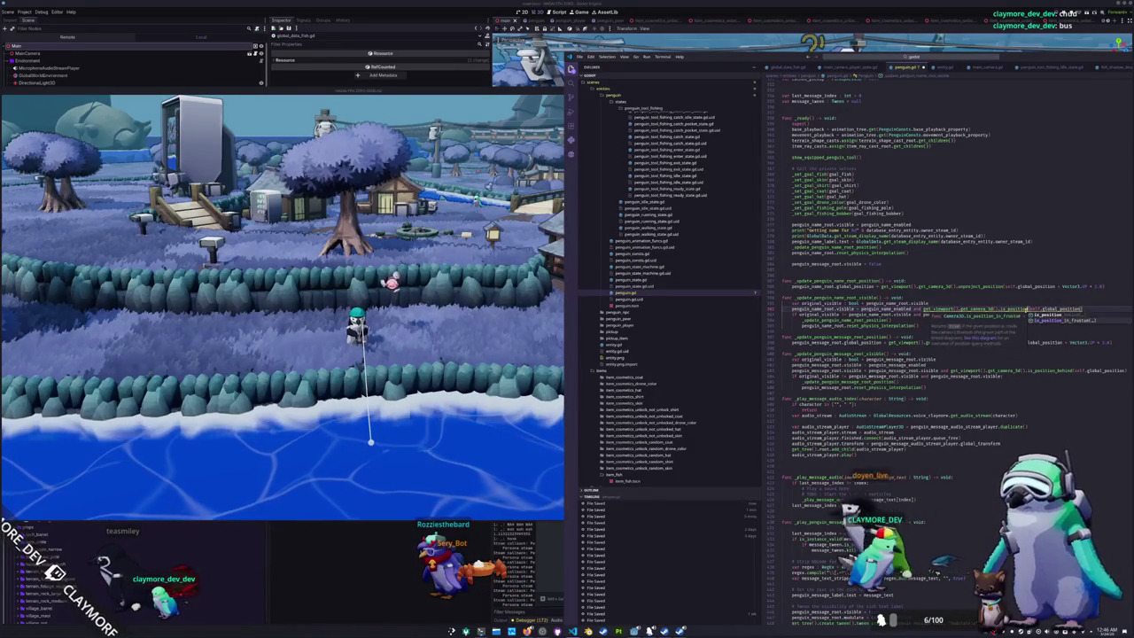
key(Return)
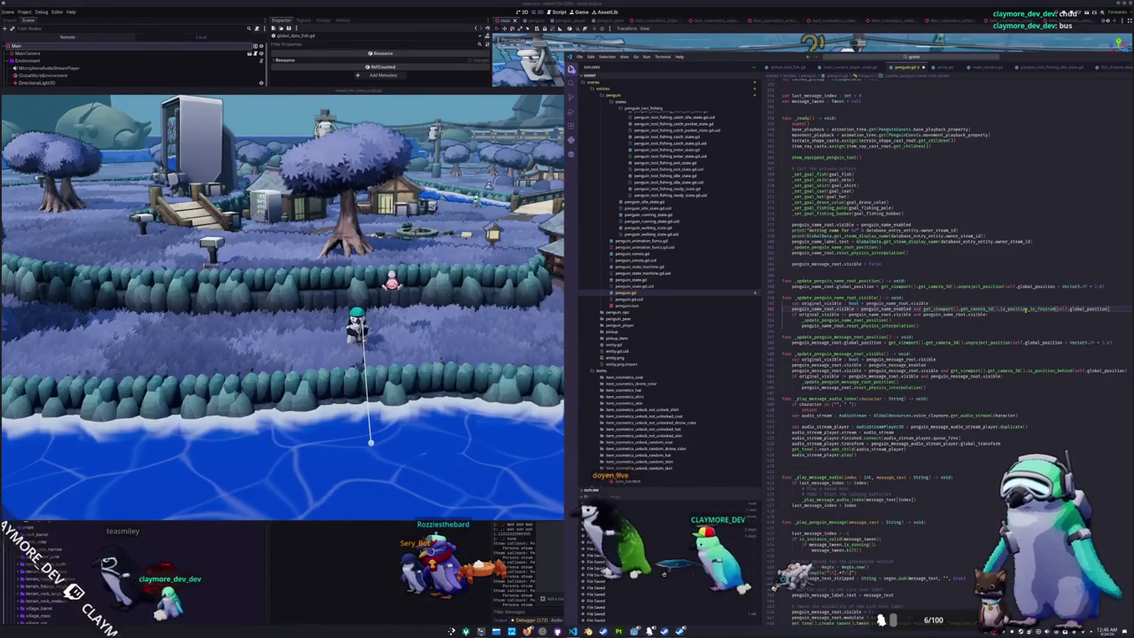
key(ctrl+shift+Left)
key(ctrl+shift+Left)
key(ctrl+shift+Left)
key(ctrl+shift+Left)
key(ctrl+shift+Left)
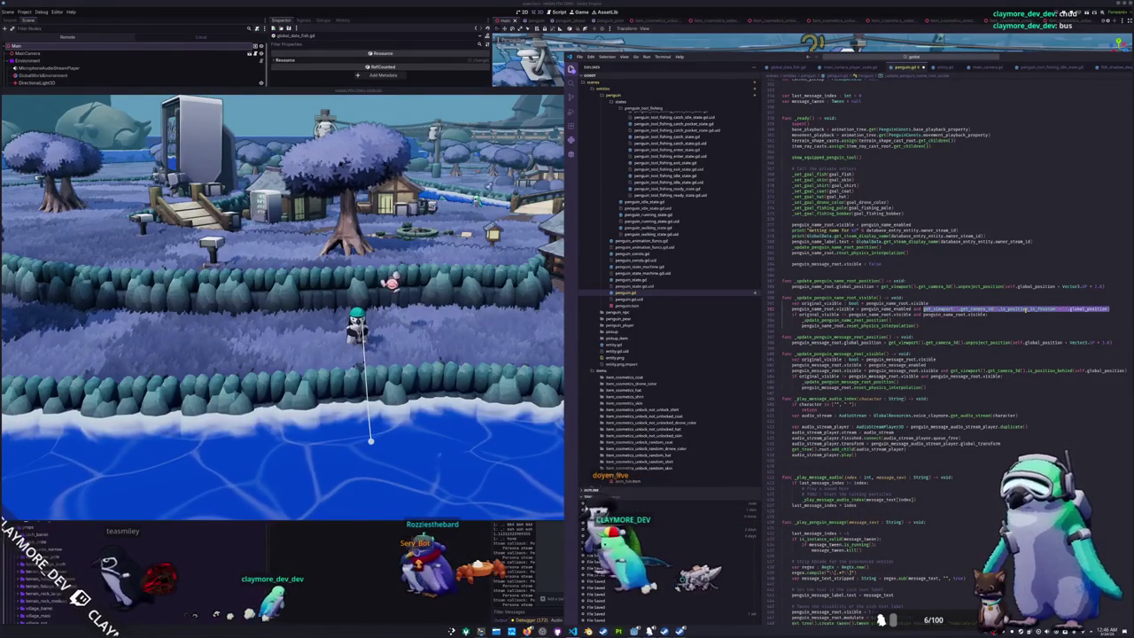
click(1026, 309)
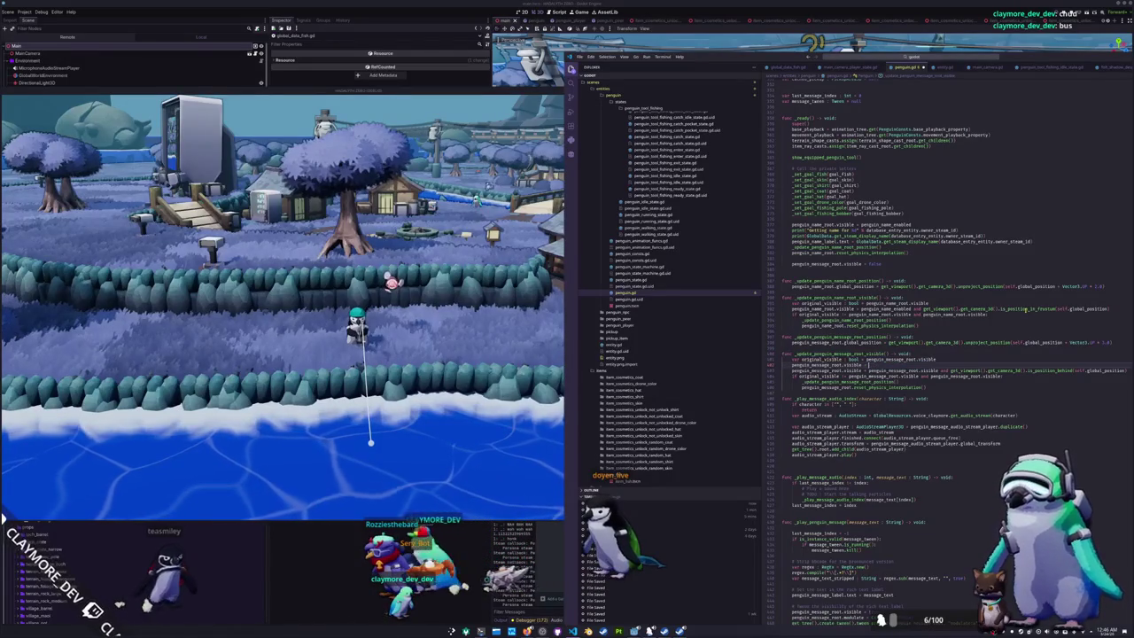
- Retype penguin_message_enabled and delete the redundant message visibility line
key(BackSpace)
scroll(1026, 309, down, 1)
text(penguin_mes)
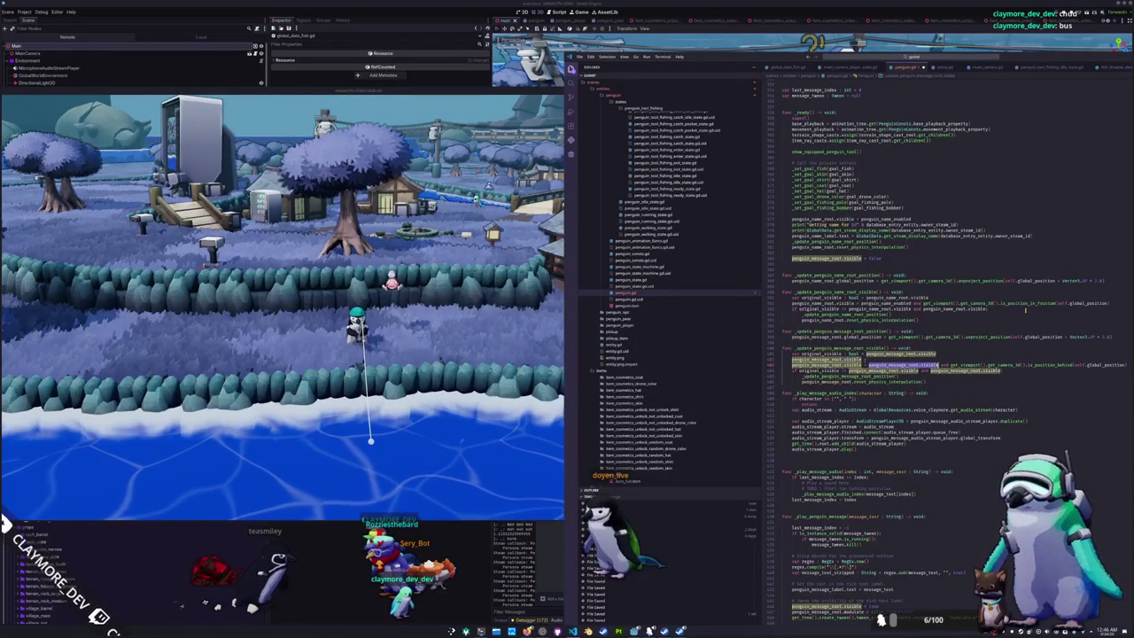
key(Return)
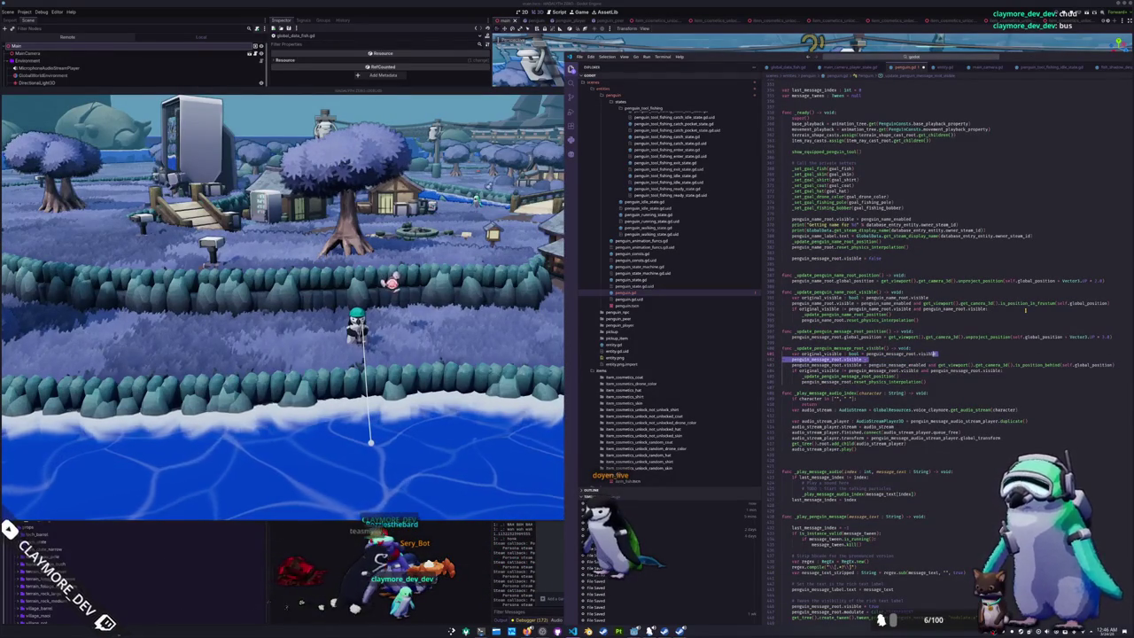
key(BackSpace)
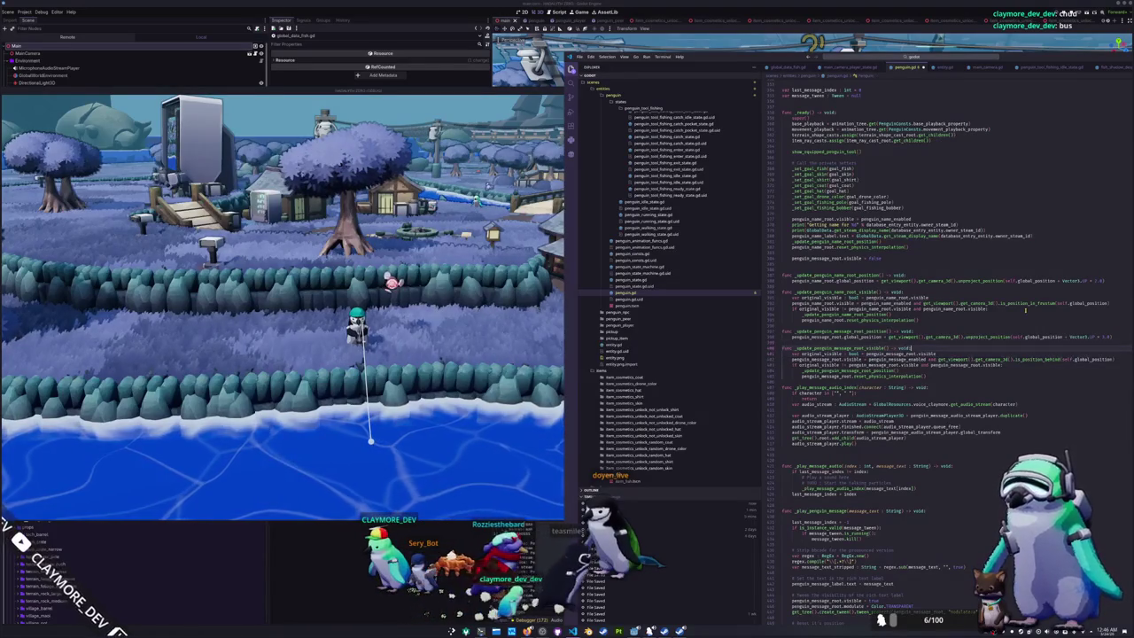
- Replace is_position_behind with is_position_in_frustum in the message visibility check
double_click(1018, 359)
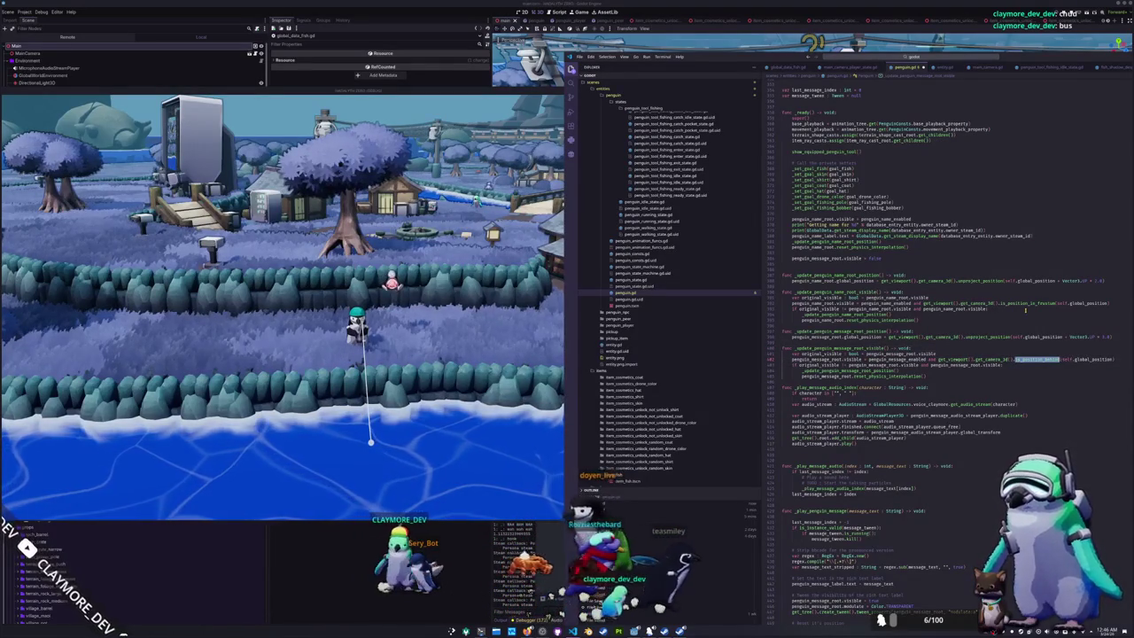
text(is_position_in)
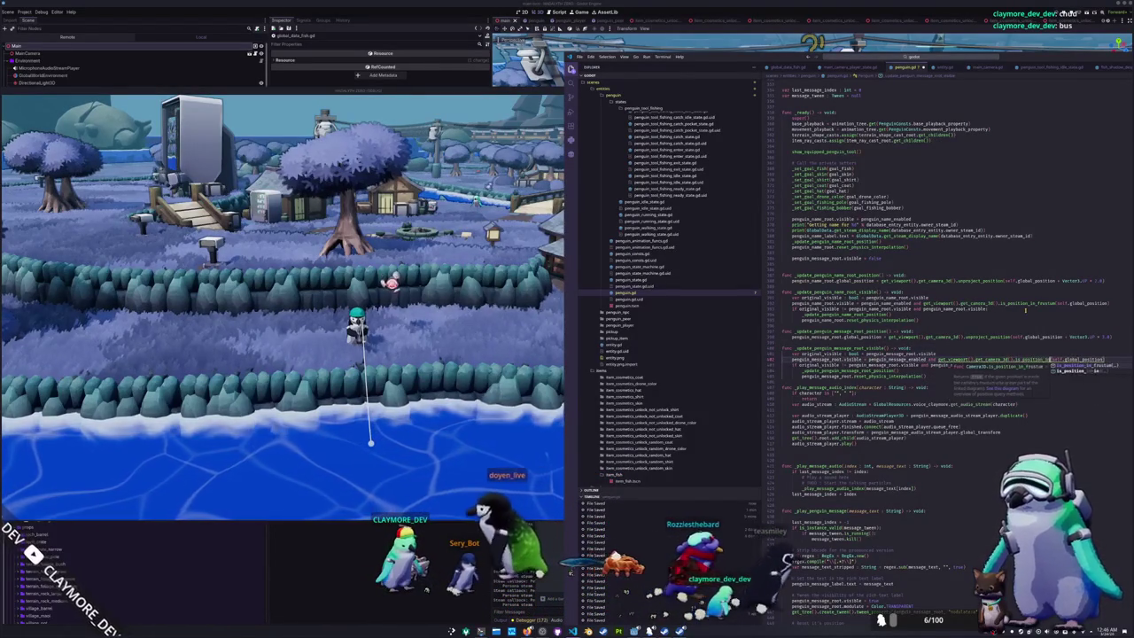
key(Tab)
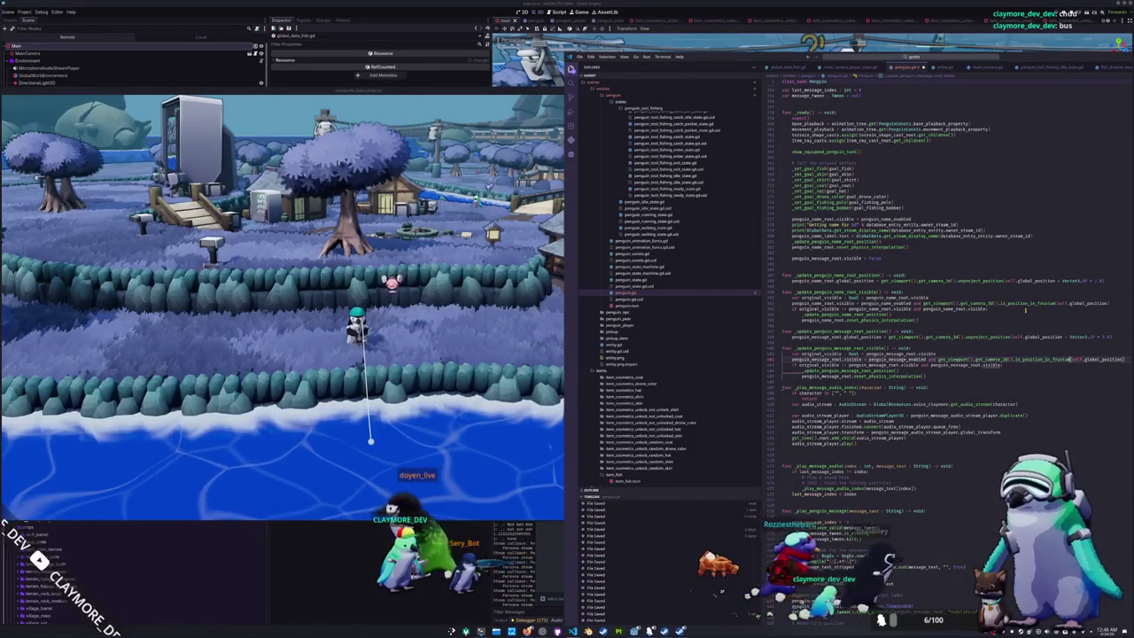
key(Down)
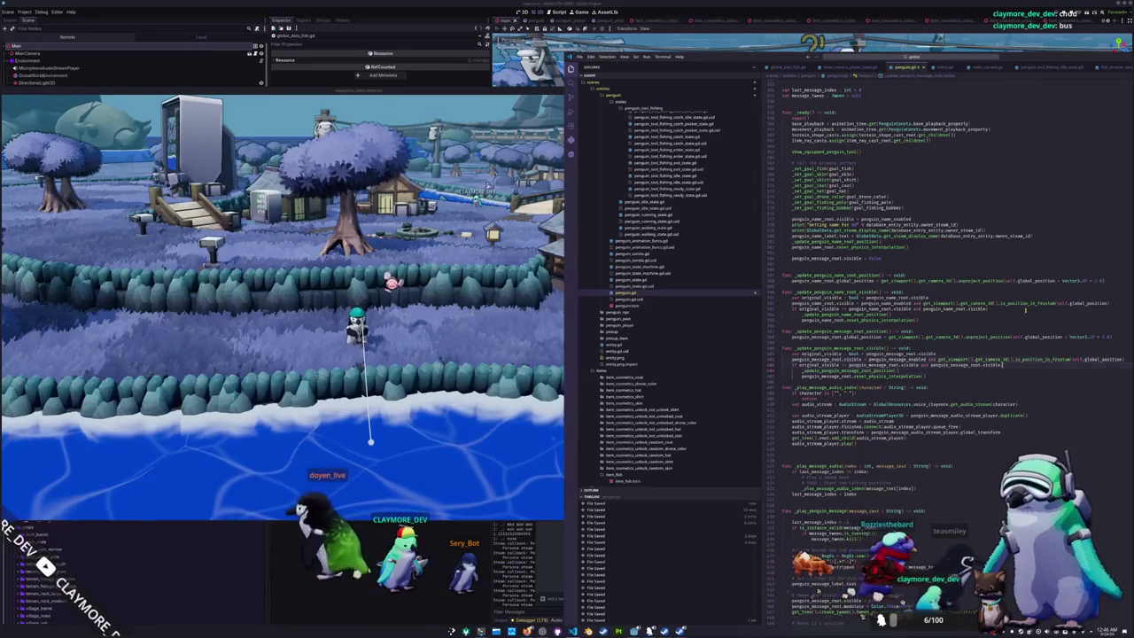
key(Up)
key(Up)
key(Up)
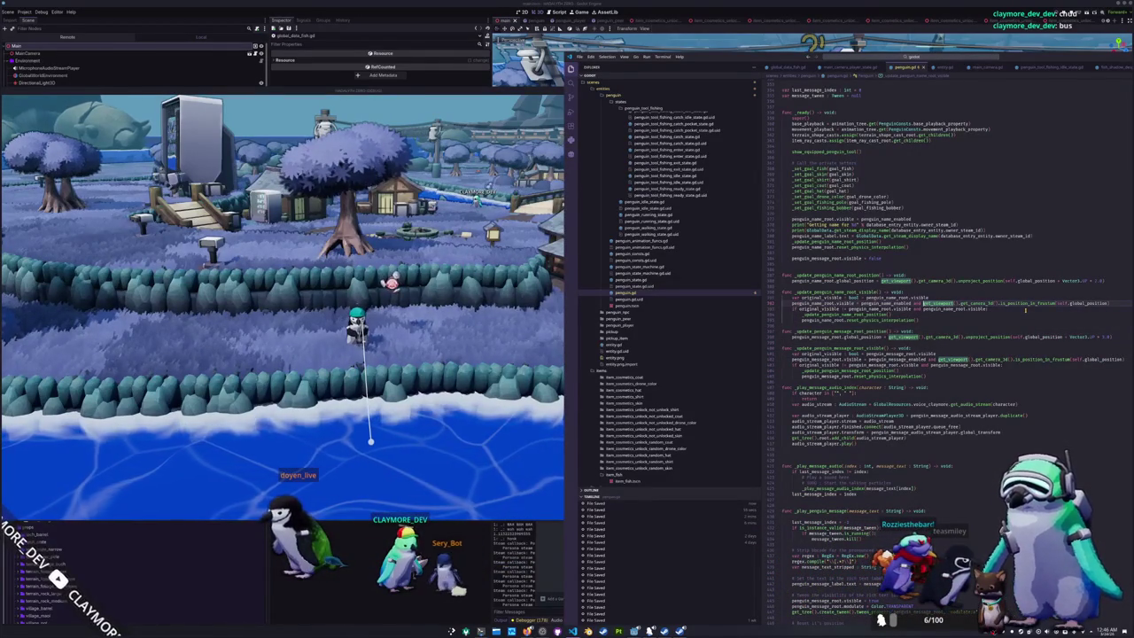
- Bring the running game forward and orbit the camera toward the sea, trees and village
key(alt+Tab)
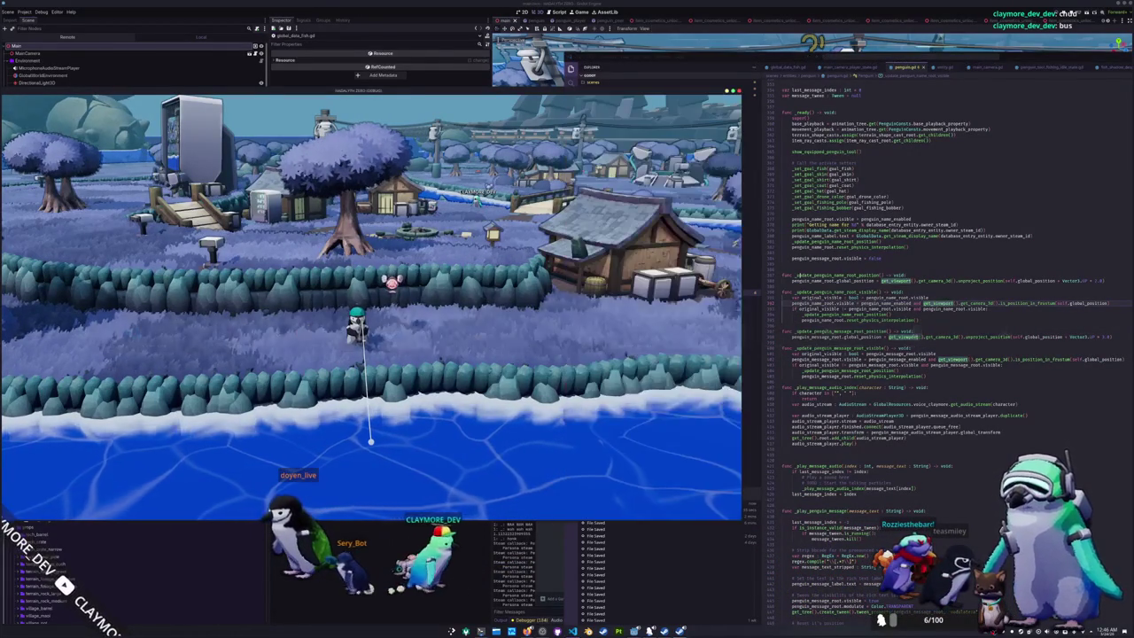
key(e)
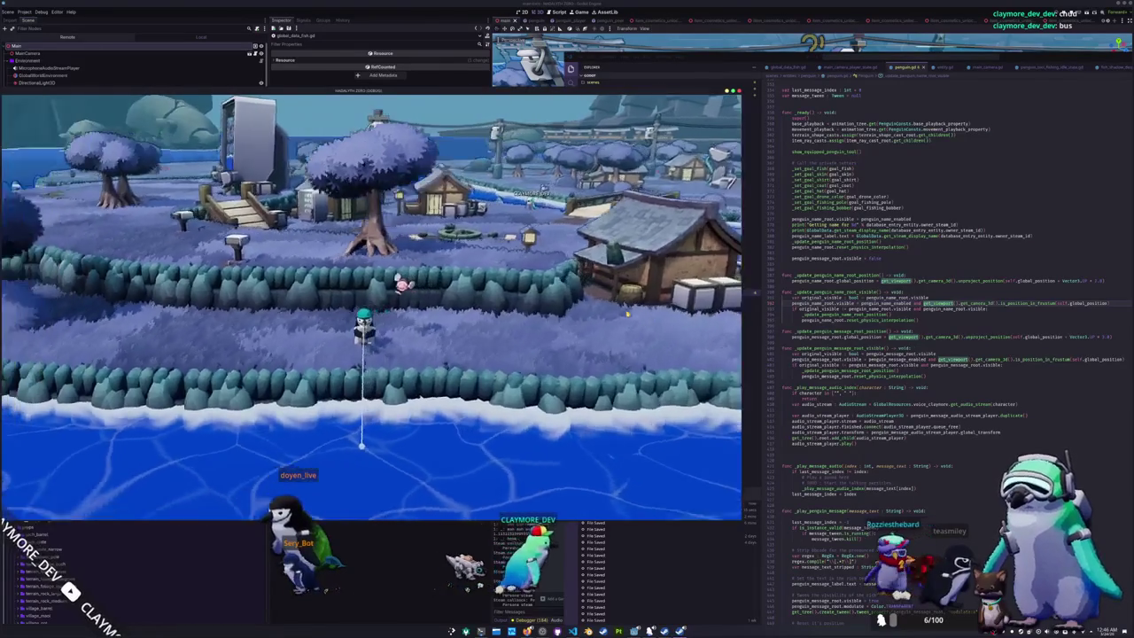
key(e)
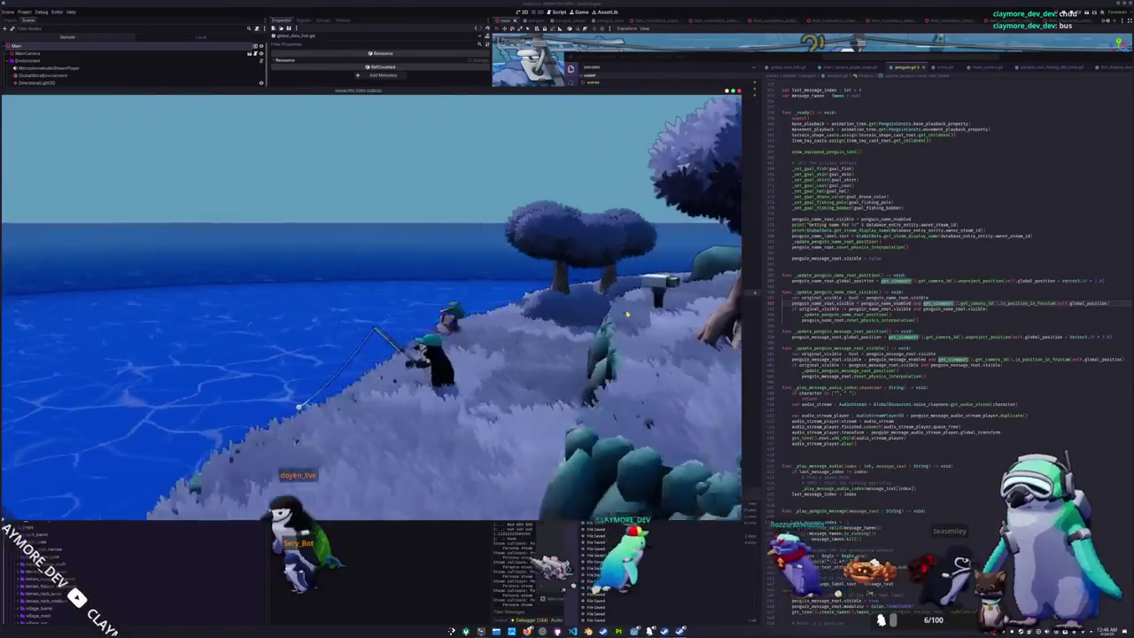
key(e)
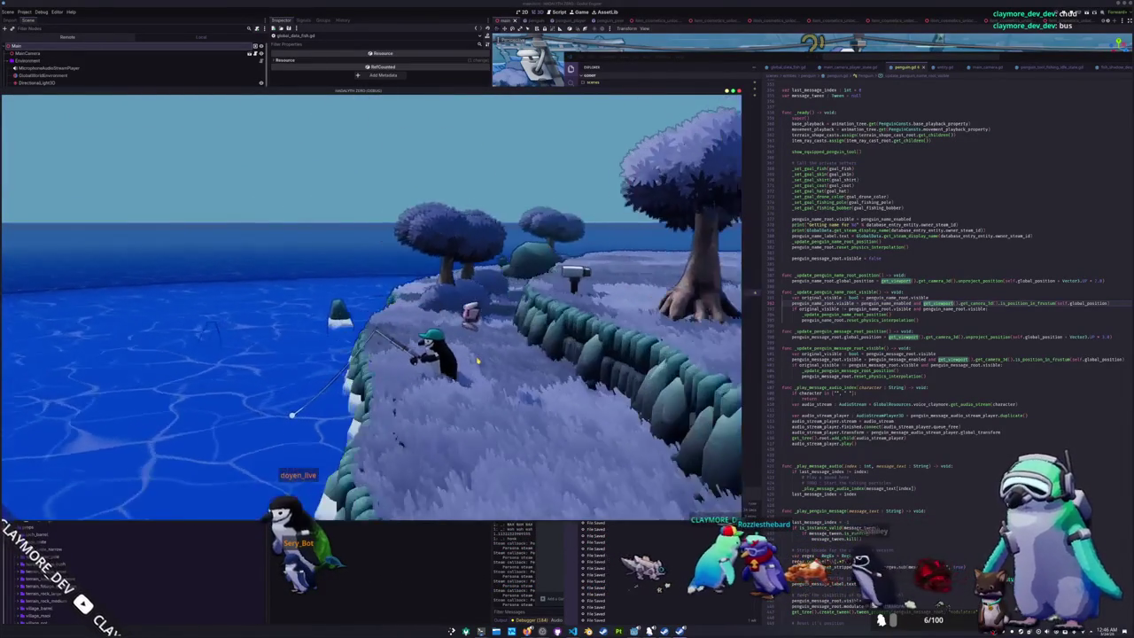
key(e)
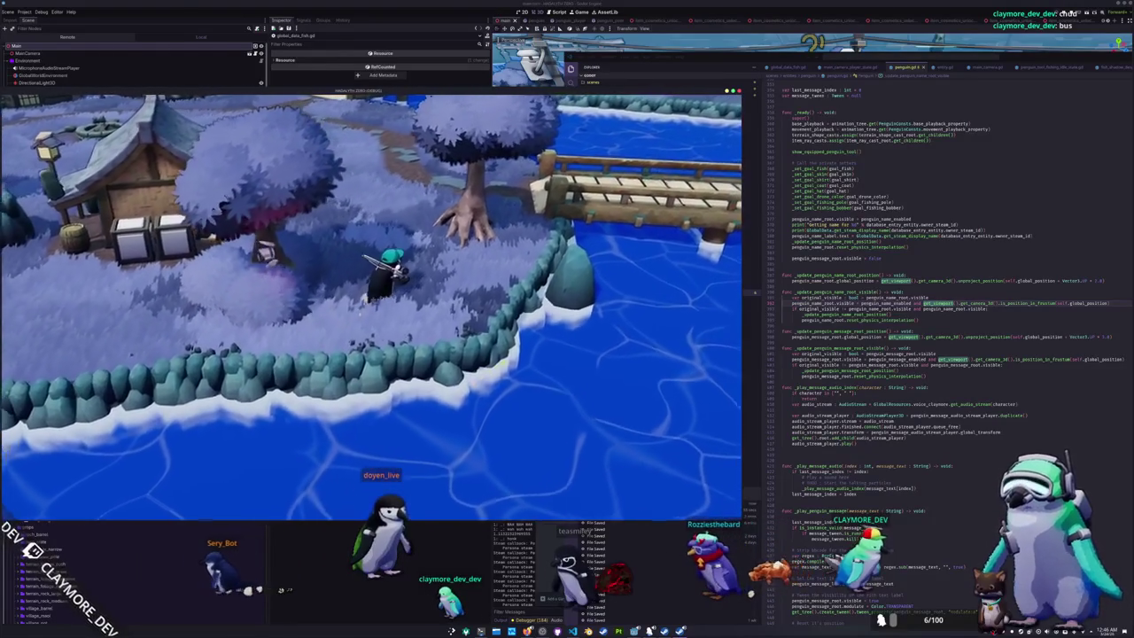
- Walk the penguin across the island, cast the fishing line into the water, then return to VS Code
key(w)
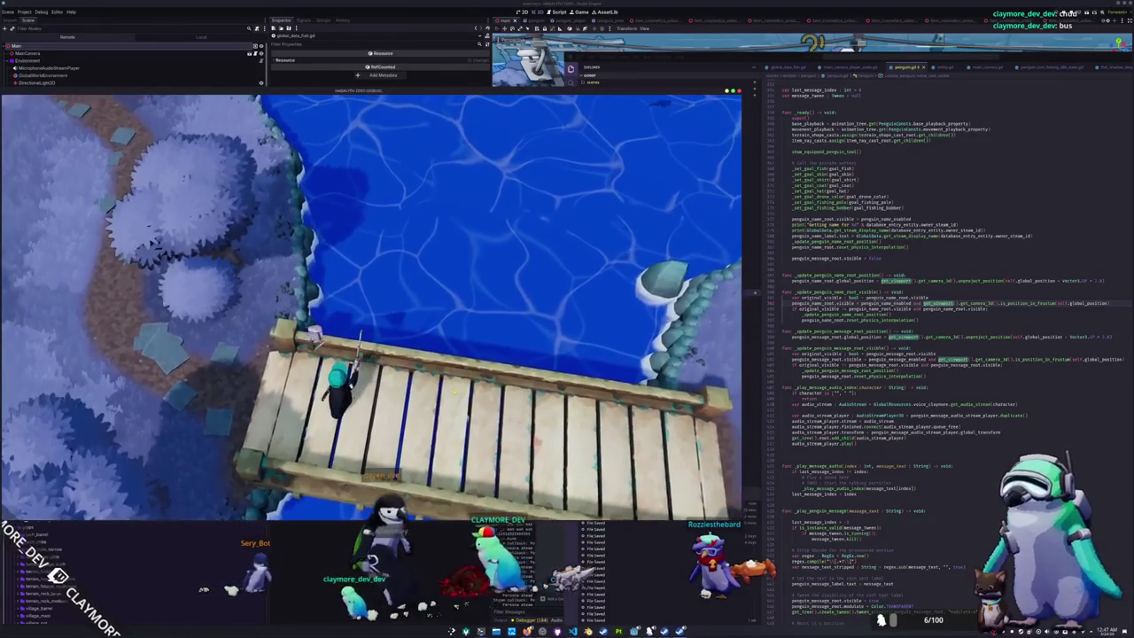
click(491, 421)
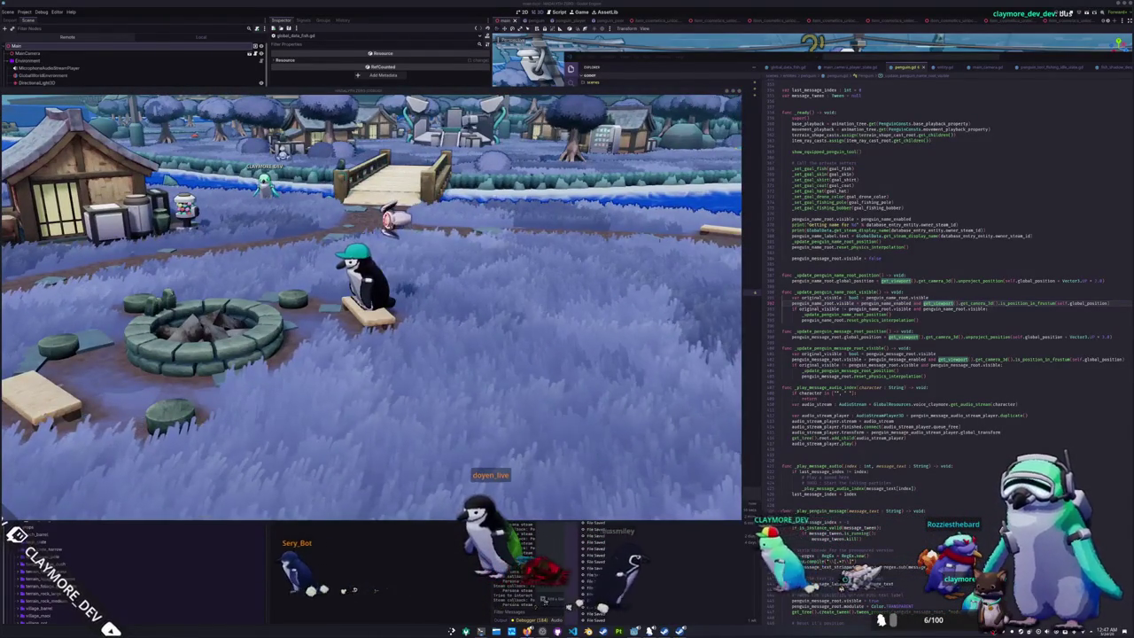
key(ctrl+b)
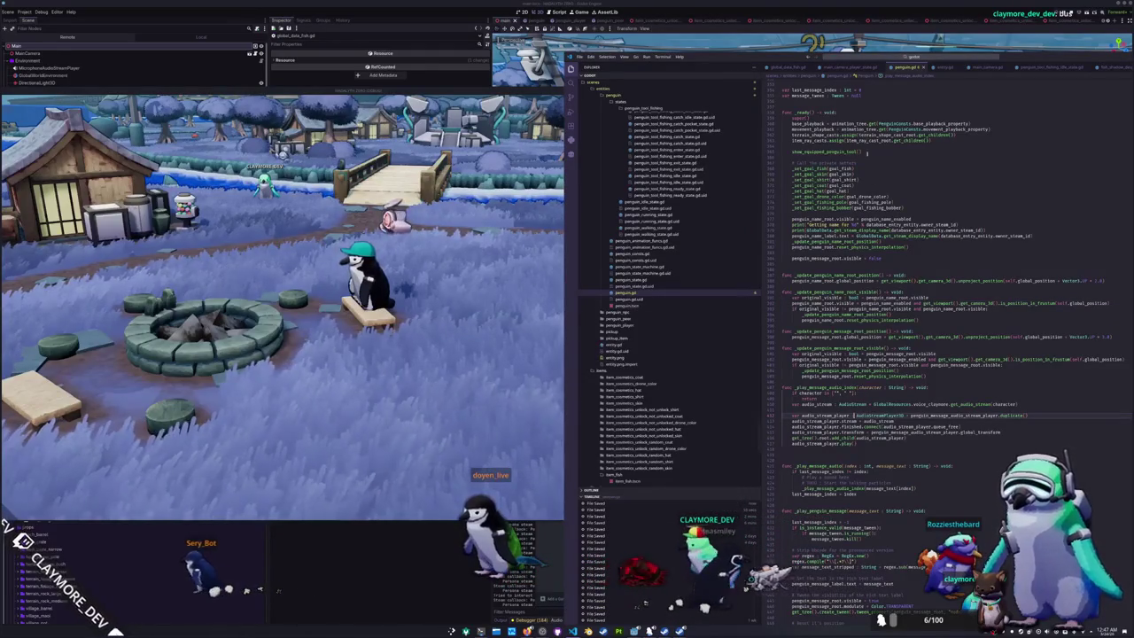
- Open main_camera_player_state.gd through the quick file finder
key(ctrl+p)
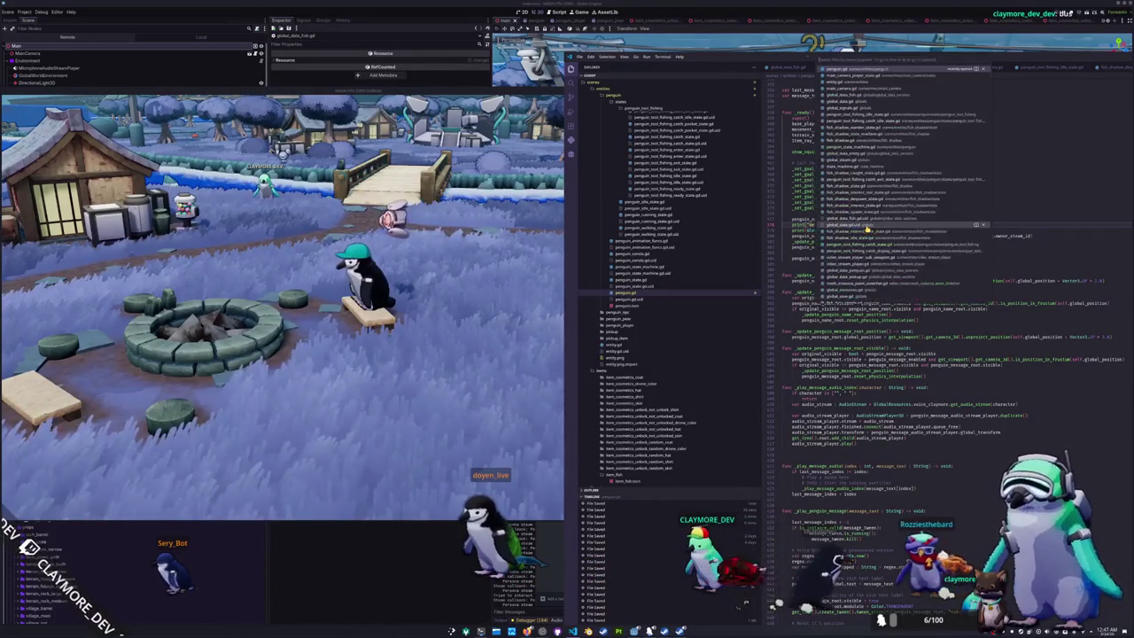
text(main)
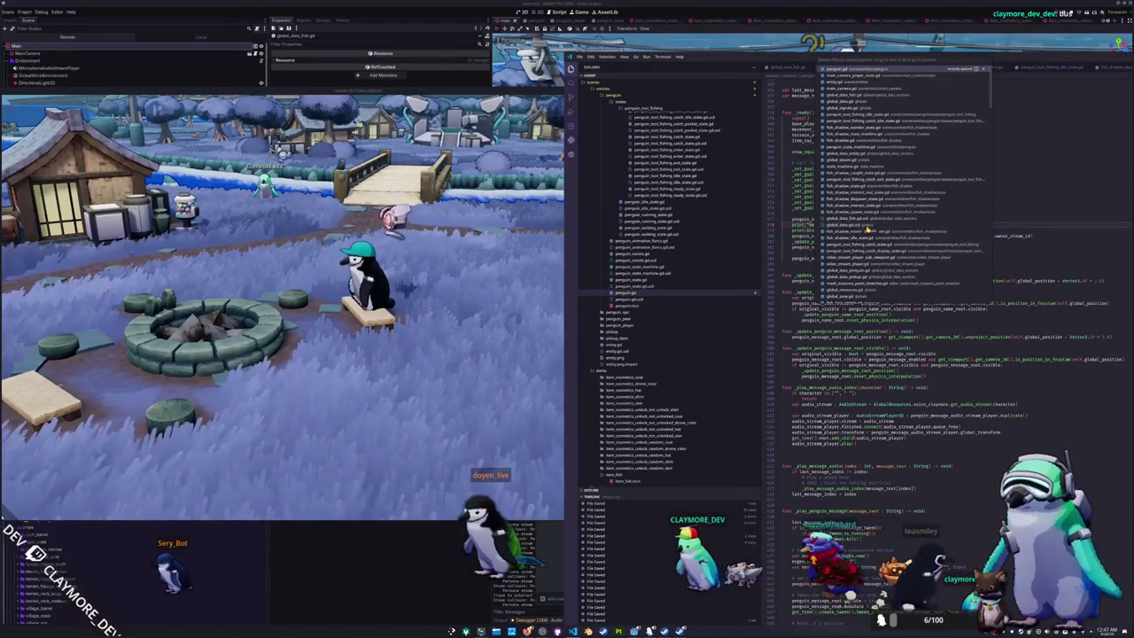
text(_camera_pl)
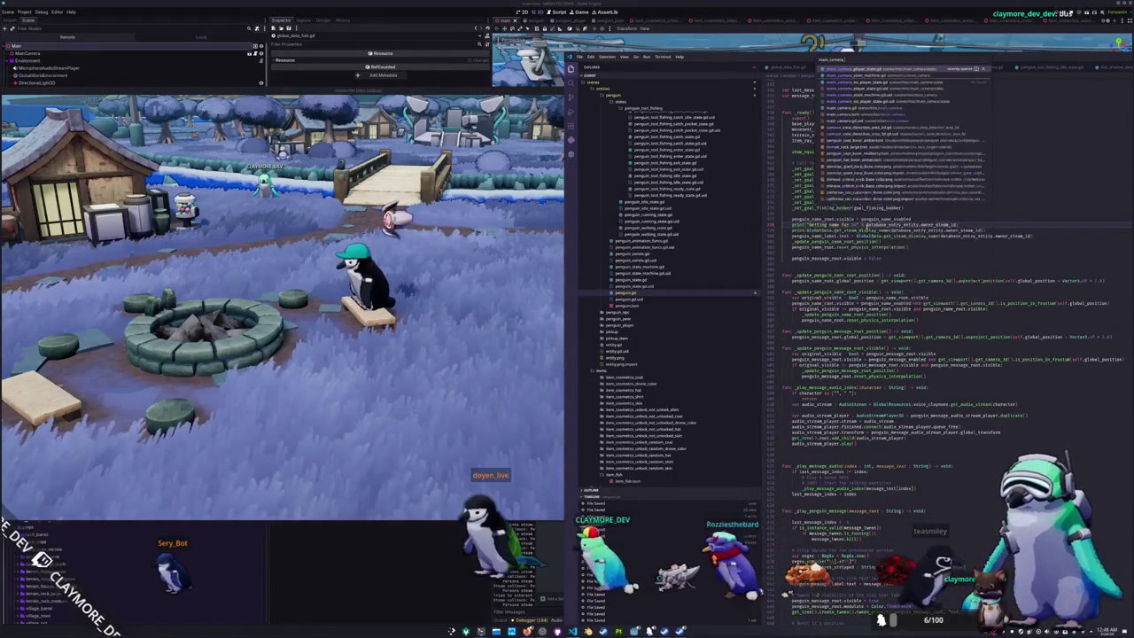
key(Return)
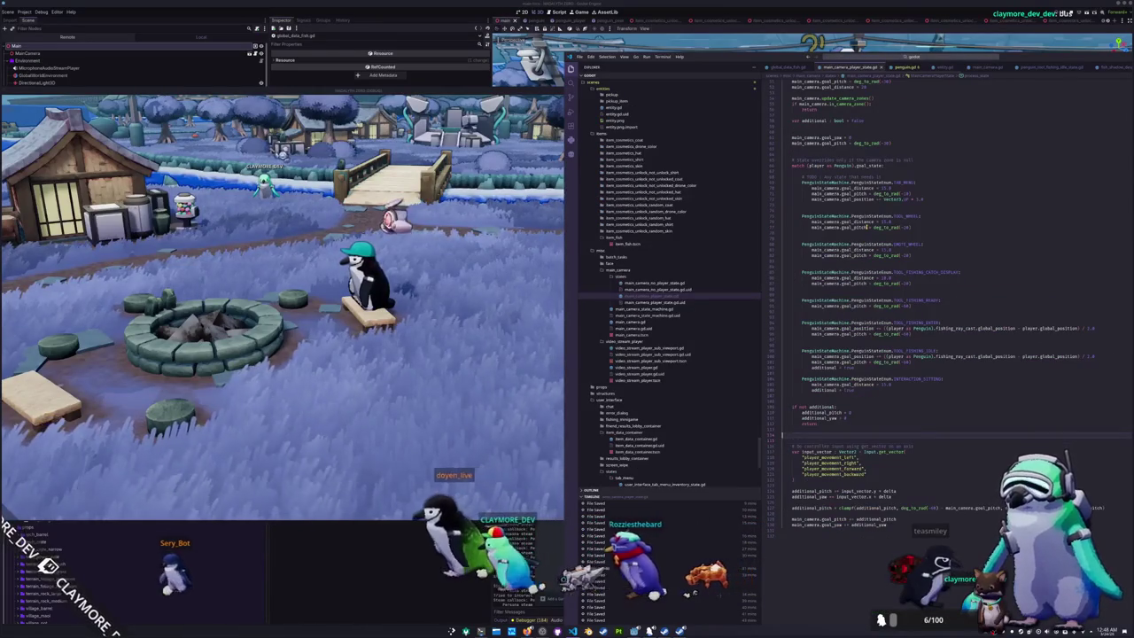
- At the top of the file, start a 'var add' declaration below additional_pitch
key(Up)
key(Up)
key(Up)
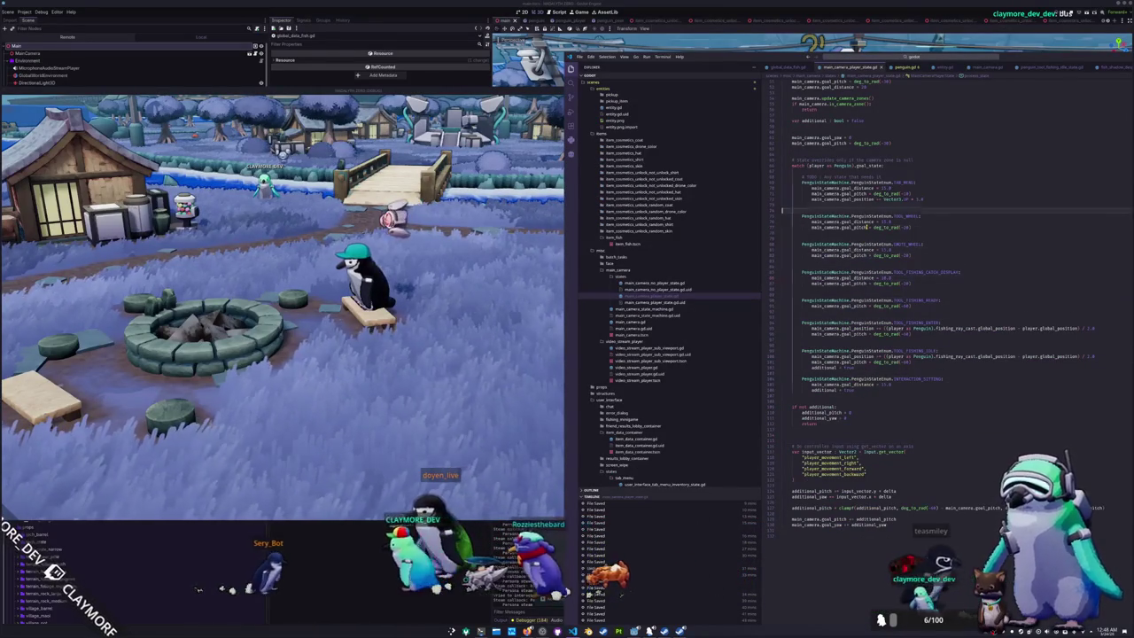
key(Up)
key(Up)
key(Up)
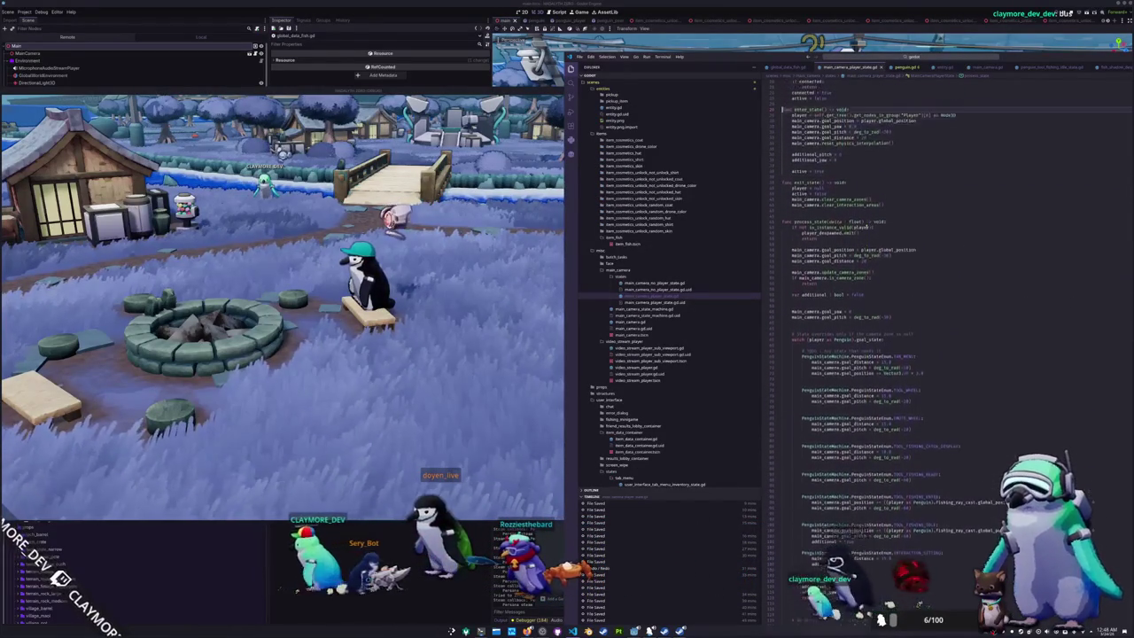
scroll(866, 227, up, 2)
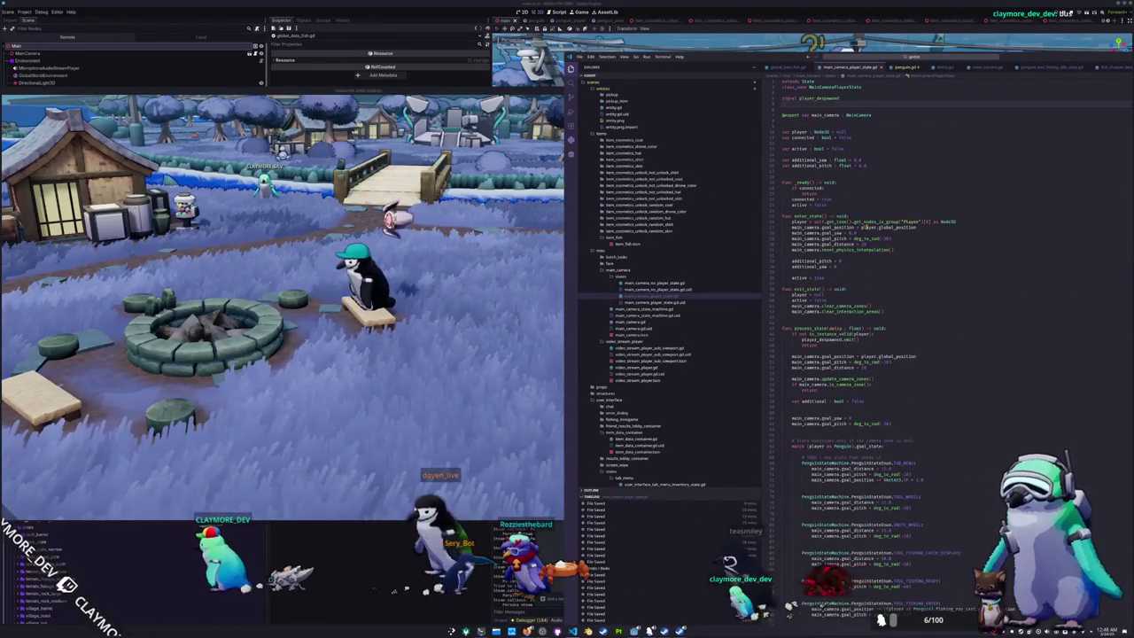
key(Down)
key(Down)
text(var add)
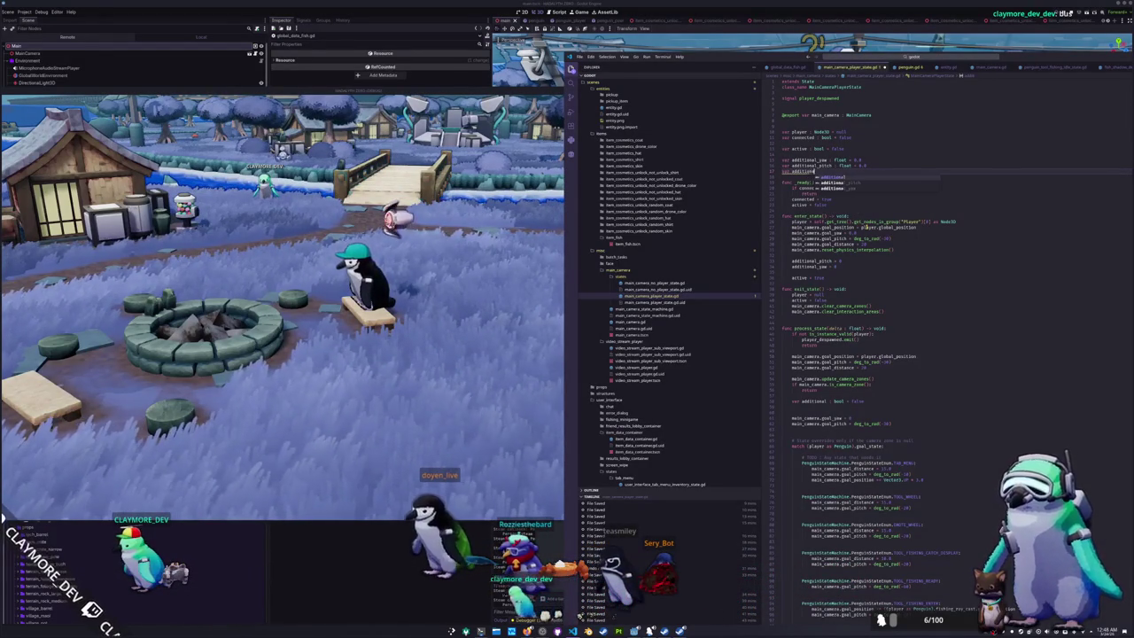
- Type additional_distance as float and add an additional_distance reset after the yaw reset
text(: float = 0.0)
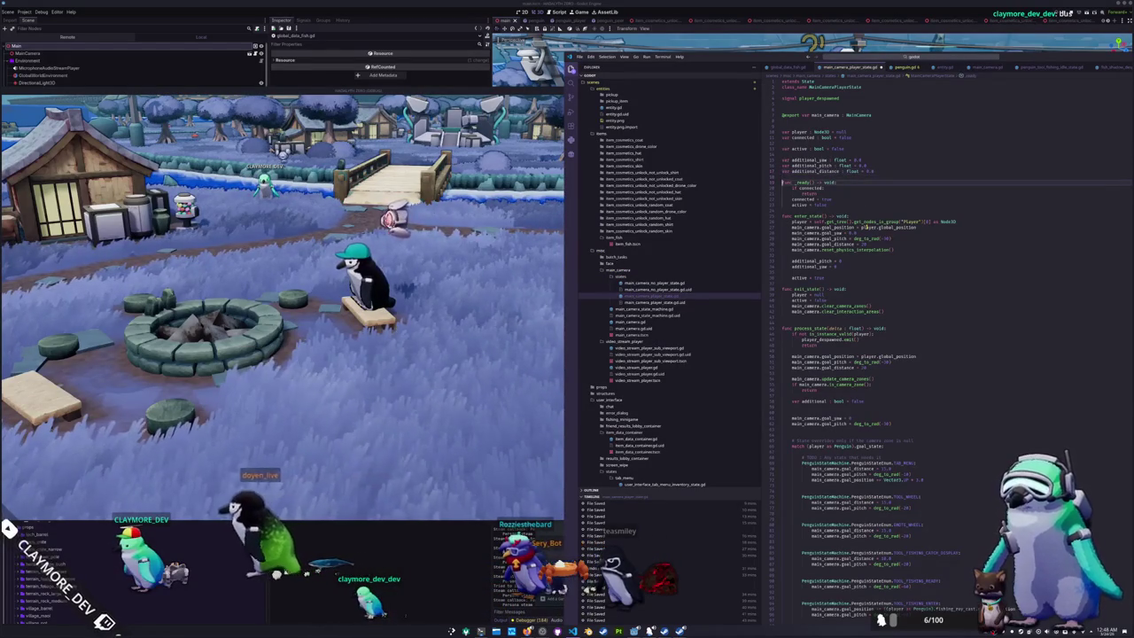
click(794, 272)
key(Up)
key(Up)
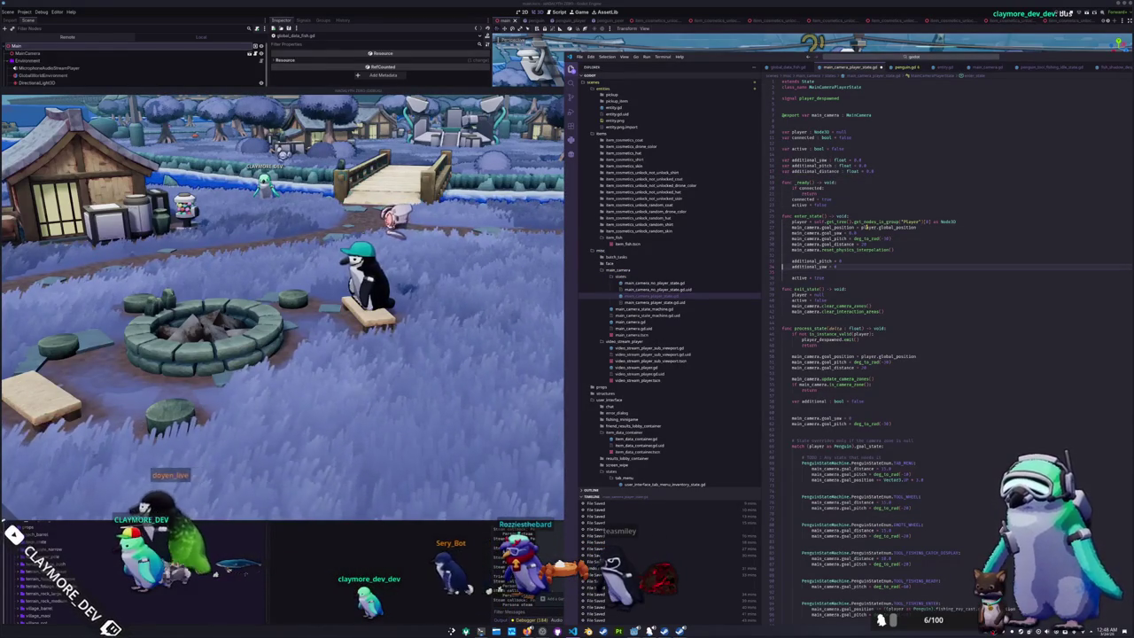
key(Return)
text(additional_distance = 0)
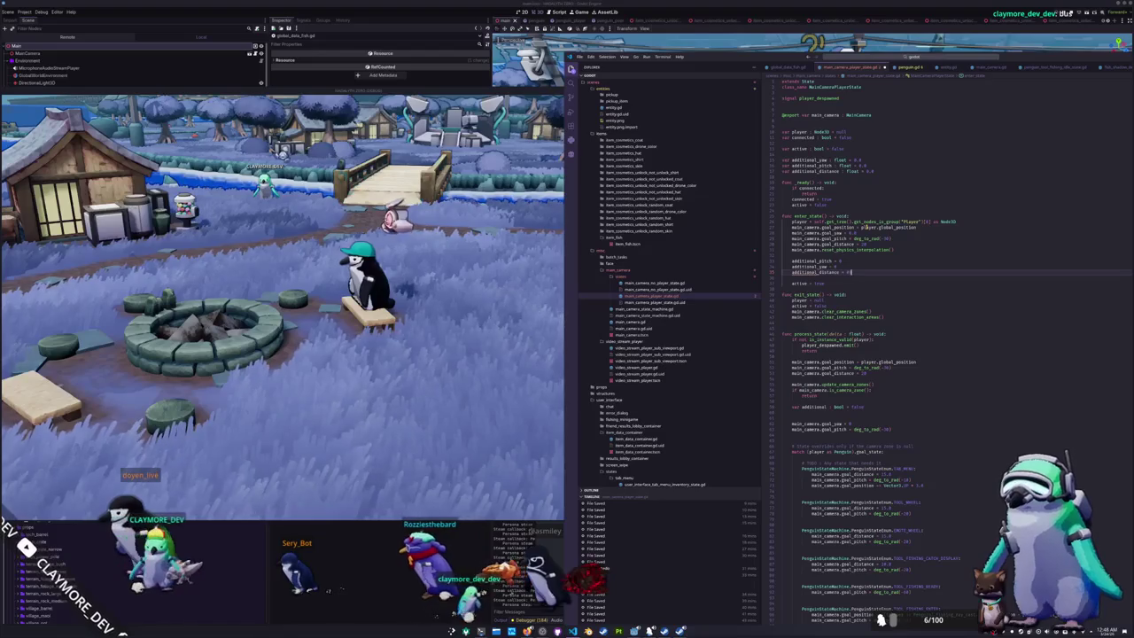
- Rearrange the process_state camera goal lines, keeping the goal_yaw line
key(Down)
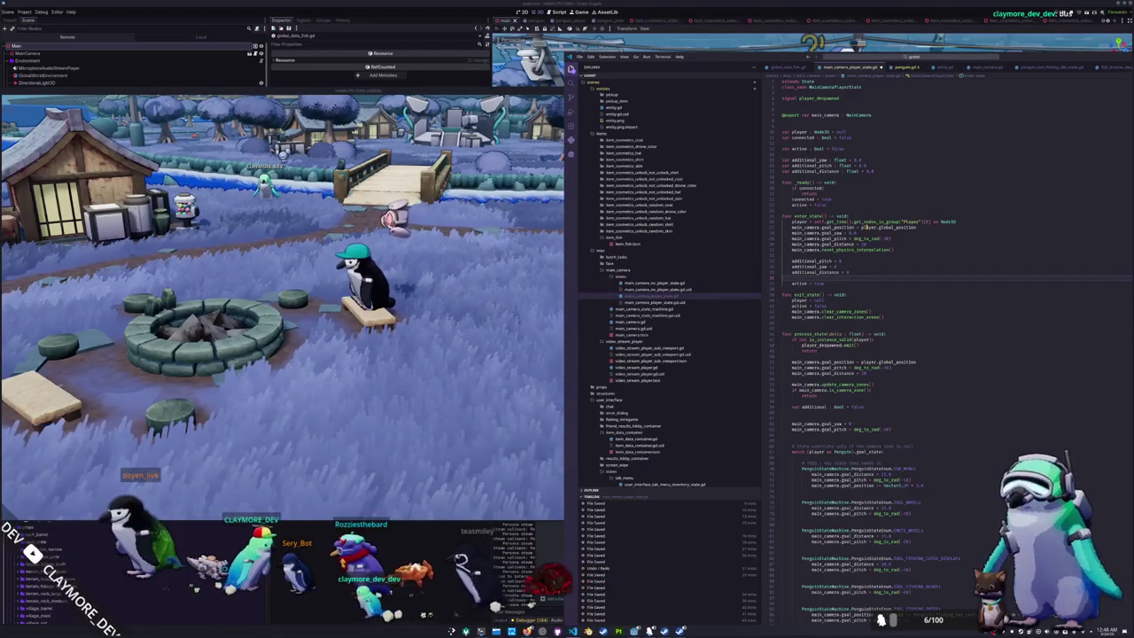
key(Up)
key(Up)
key(Up)
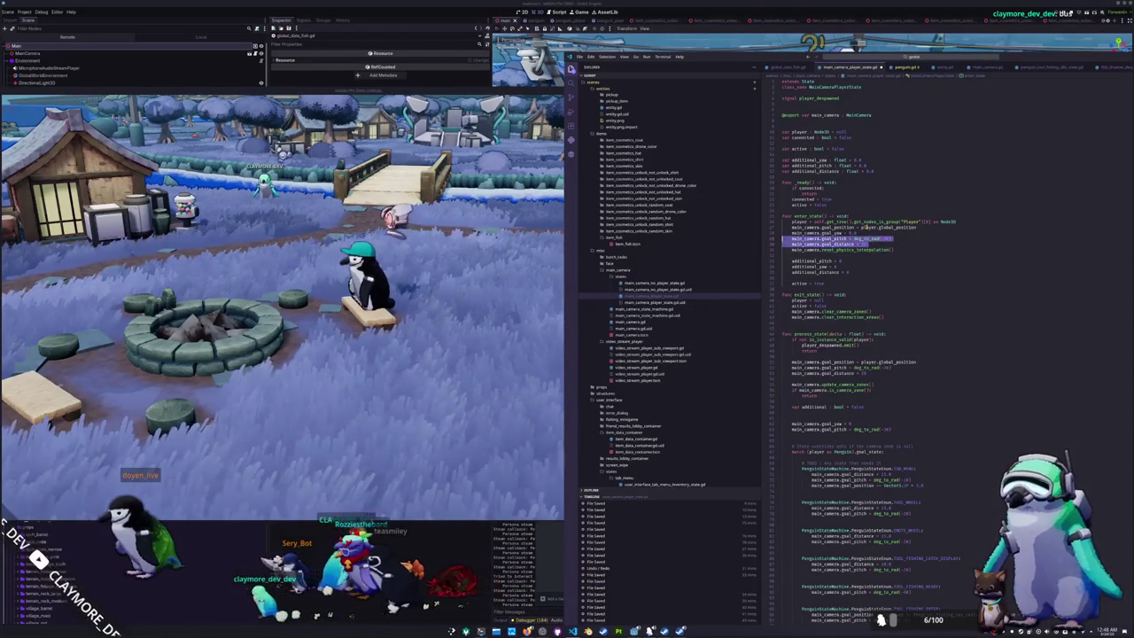
key(Down)
key(Down)
key(Down)
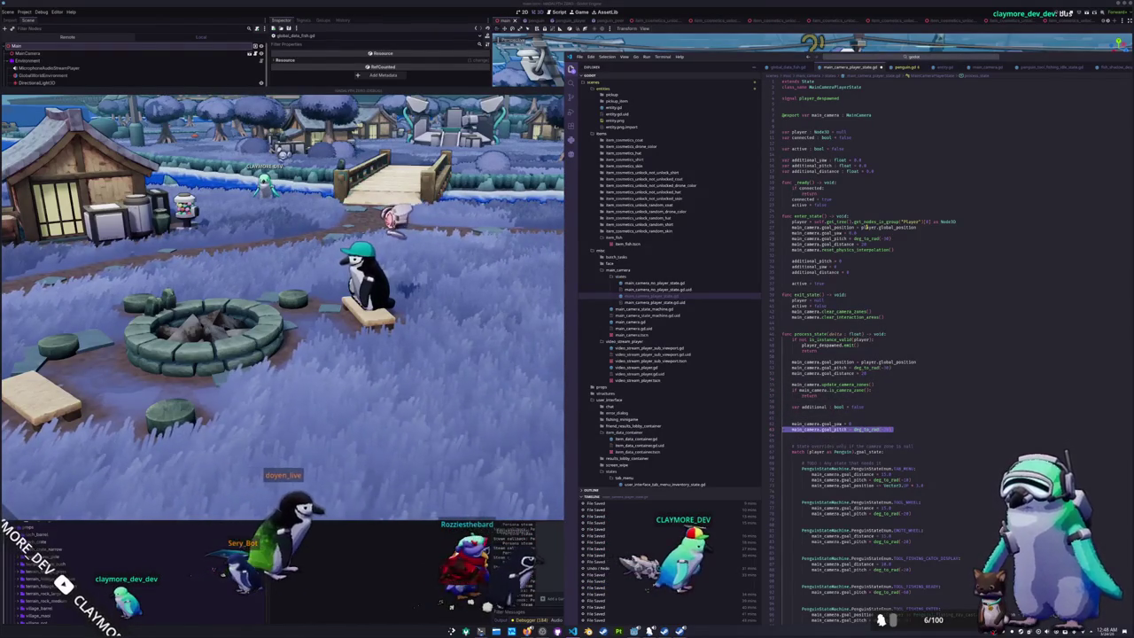
key(ctrl+shift+k)
key(ctrl+shift+k)
key(Up)
key(Up)
key(Up)
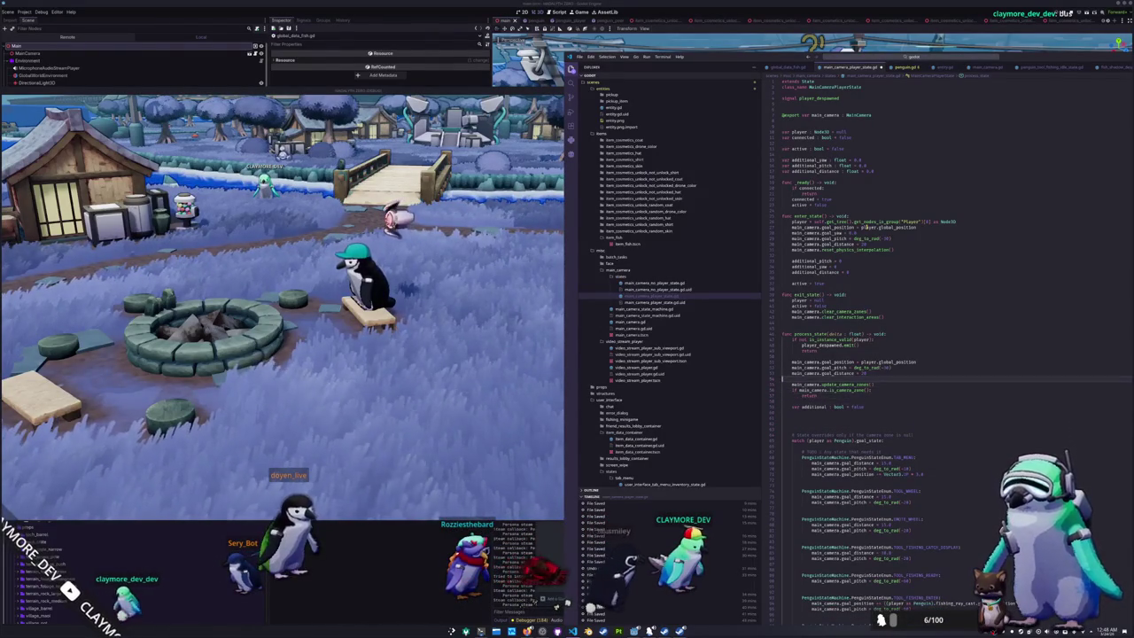
key(ctrl+z)
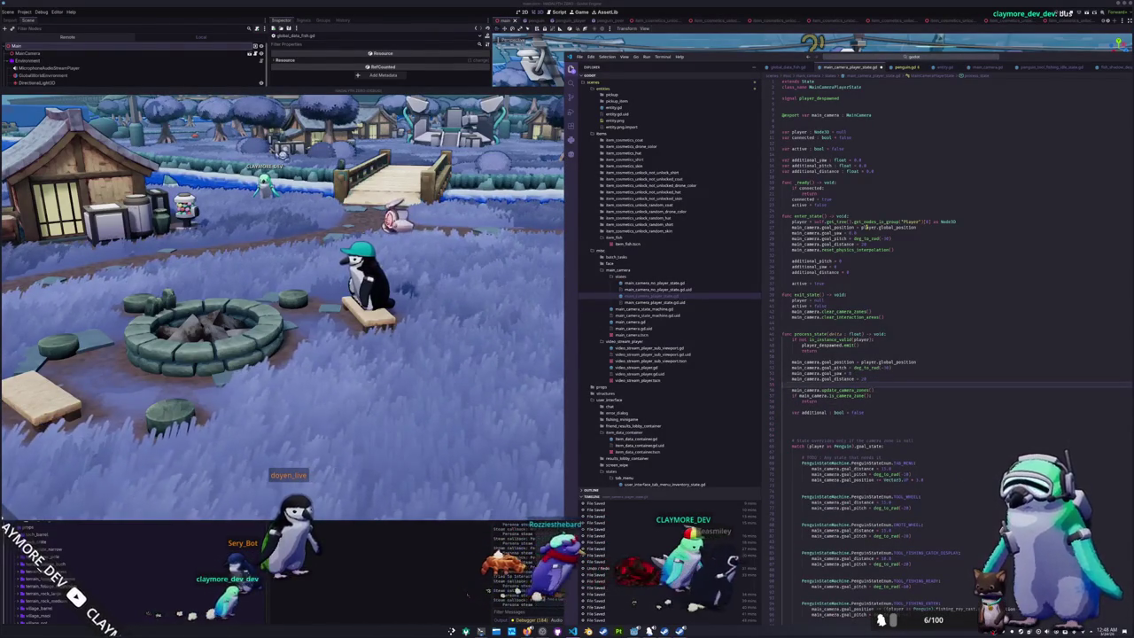
- Add an additional_distance reset line in the no-additional reset block
scroll(865, 227, down, 2)
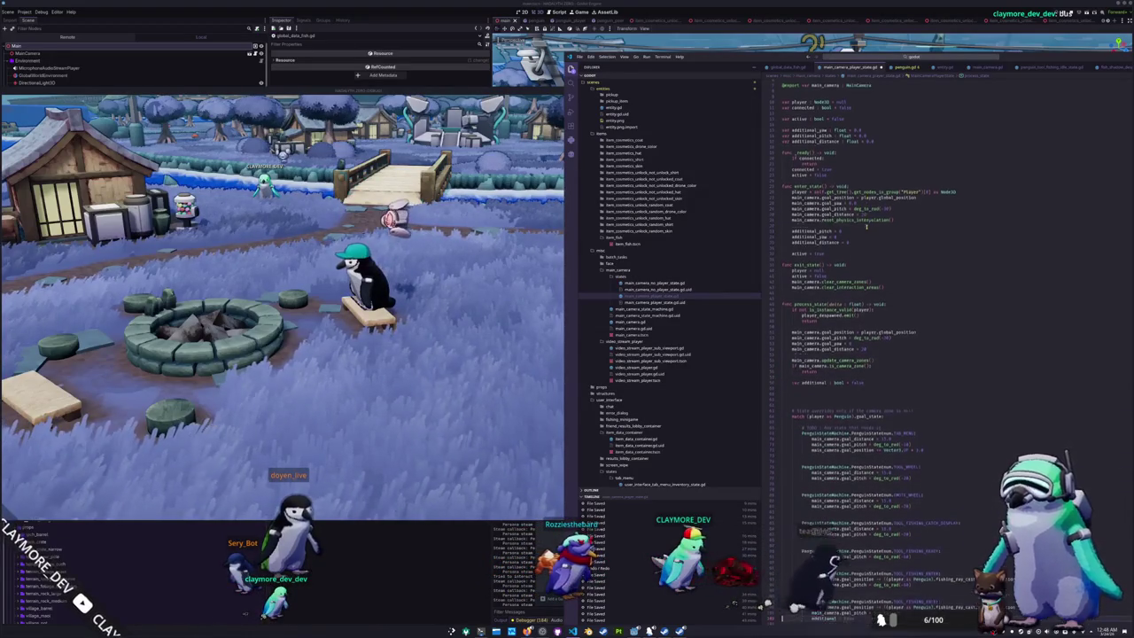
scroll(865, 227, down, 5)
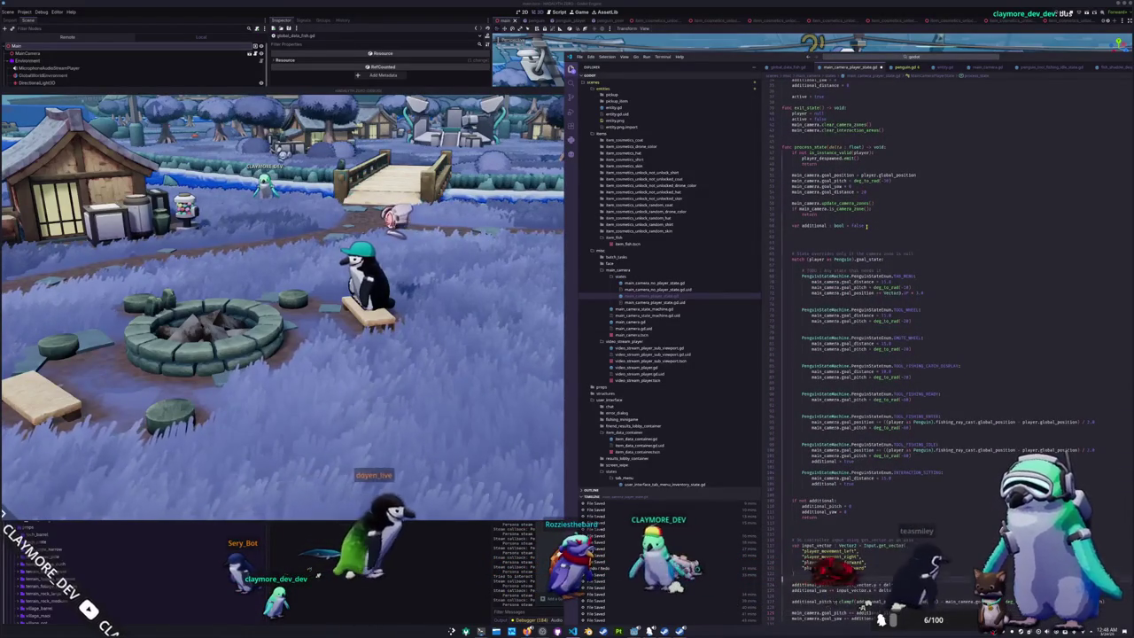
key(Return)
text(additional_distance = 0)
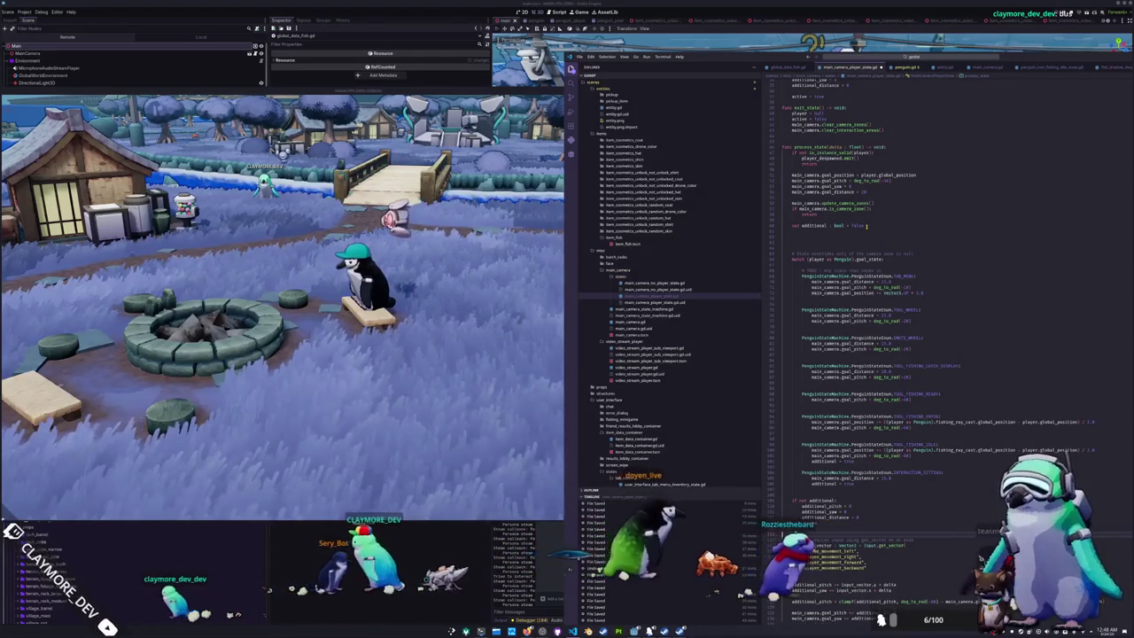
scroll(867, 226, down, 1)
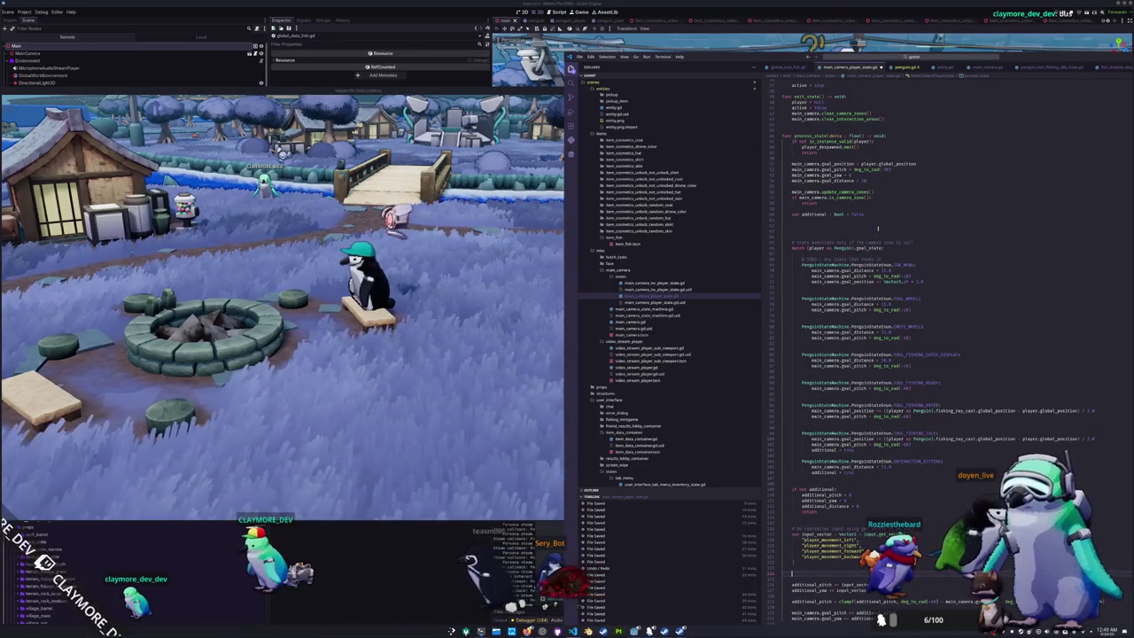
scroll(905, 389, down, 4)
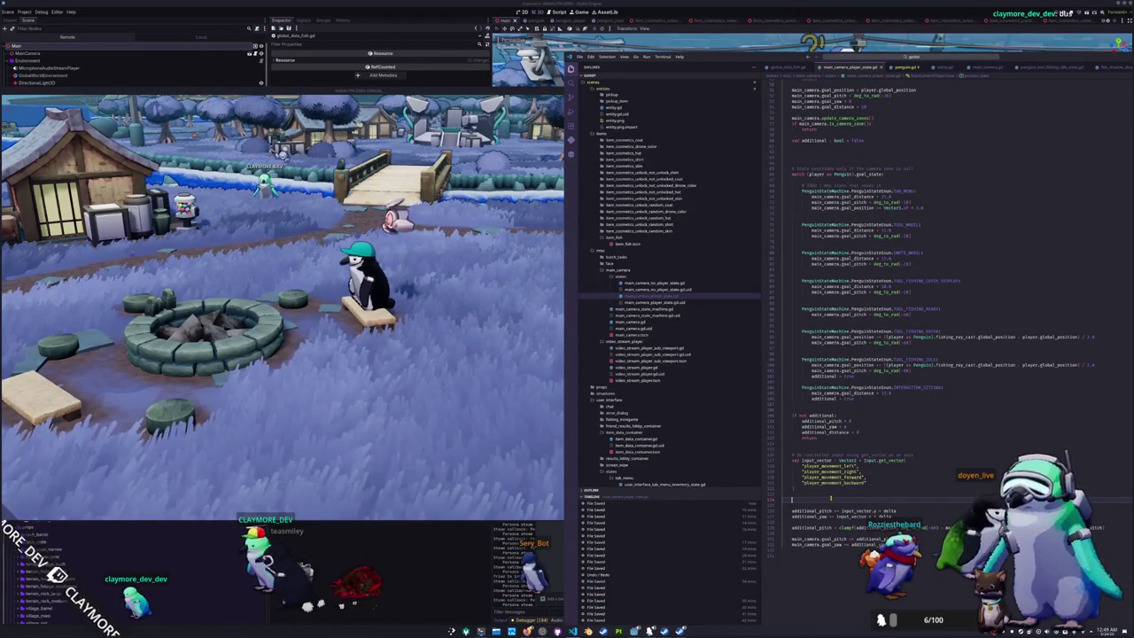
- Switch to the Godot editor and open Project Settings
key(F8)
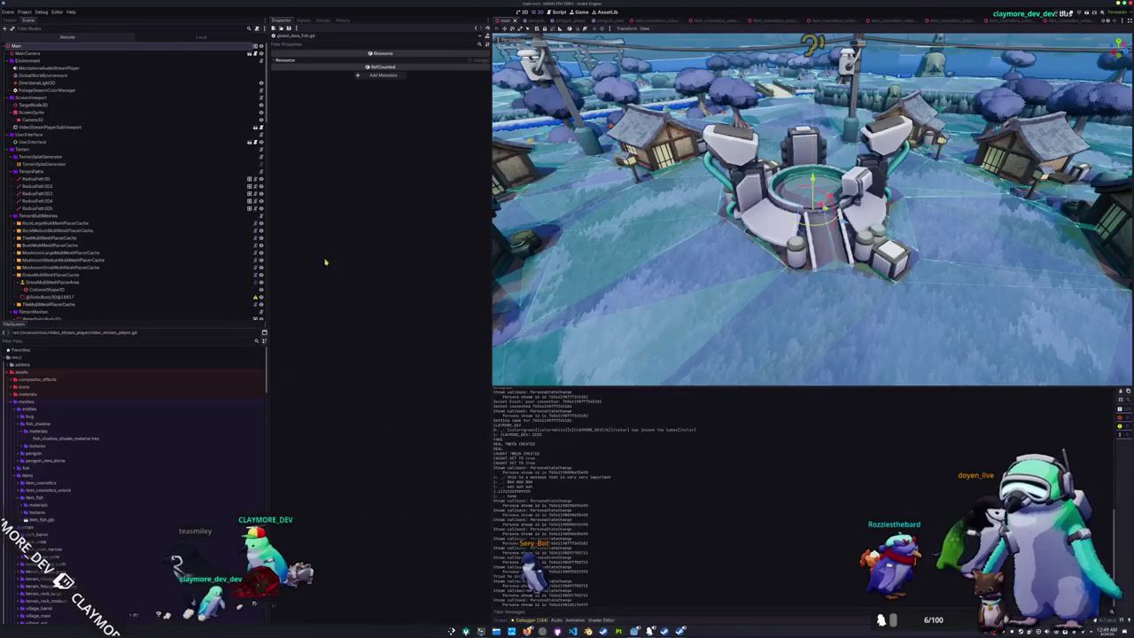
click(24, 13)
click(45, 31)
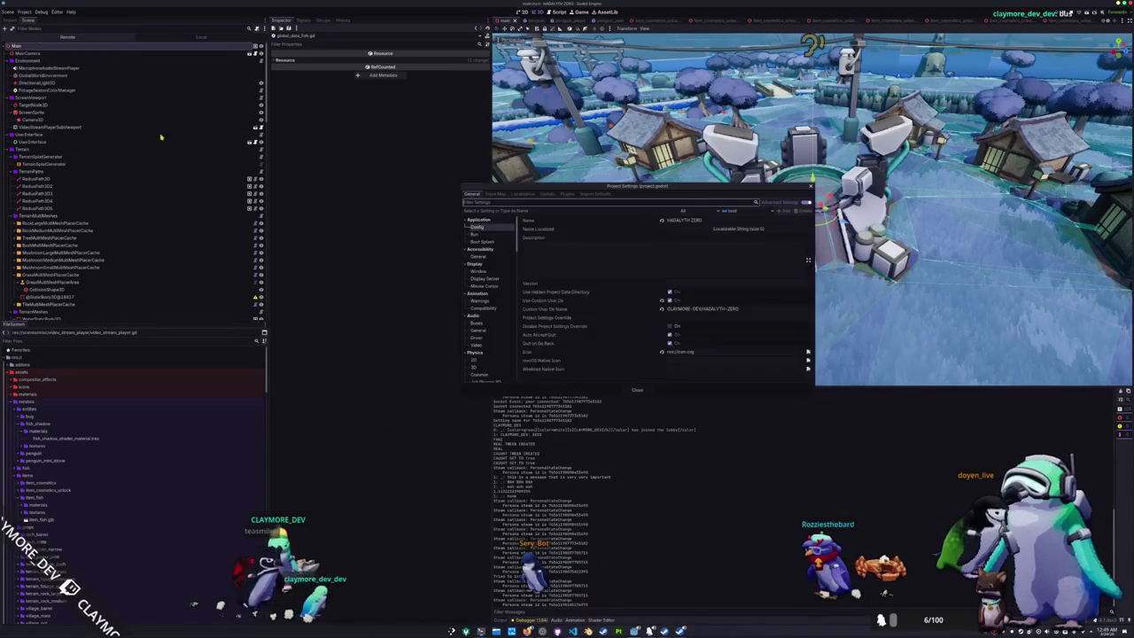
scroll(487, 295, down, 1)
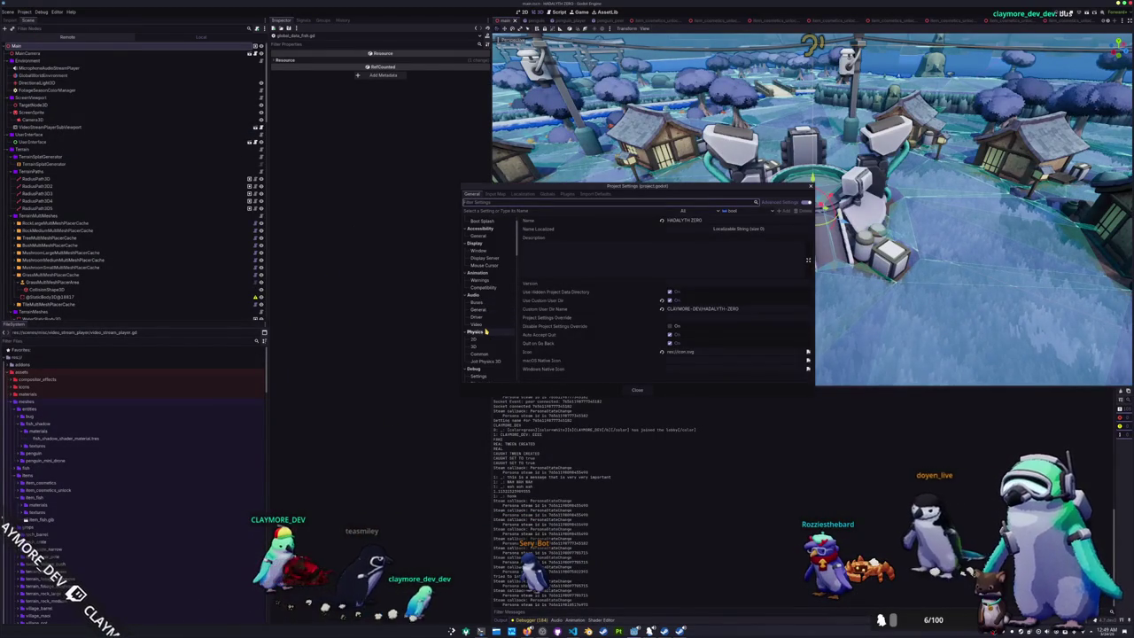
click(485, 326)
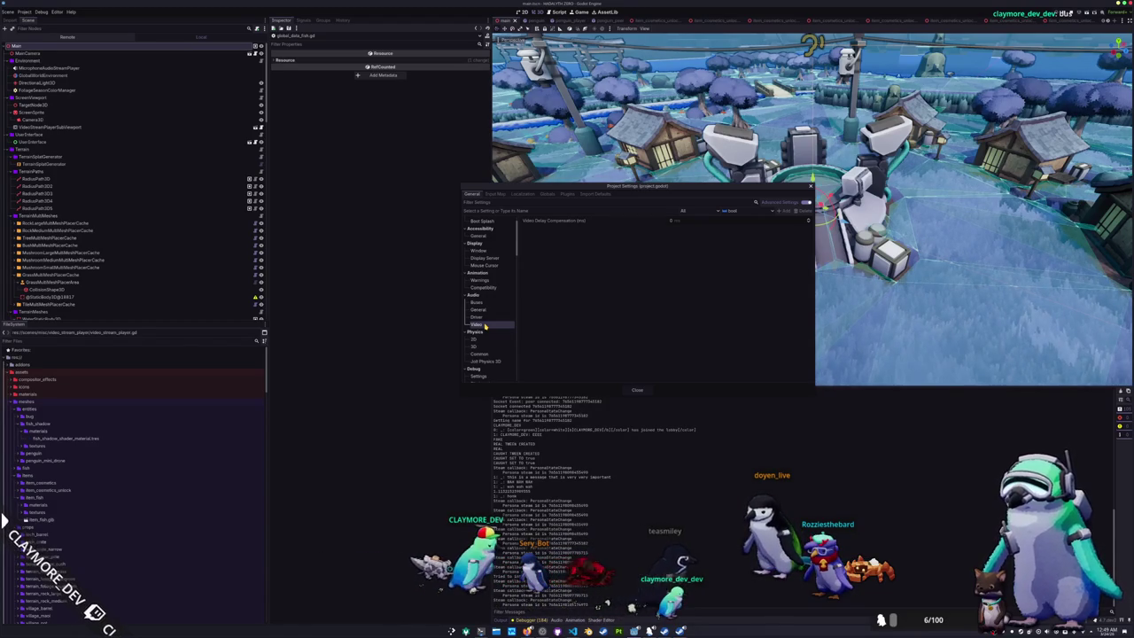
click(479, 317)
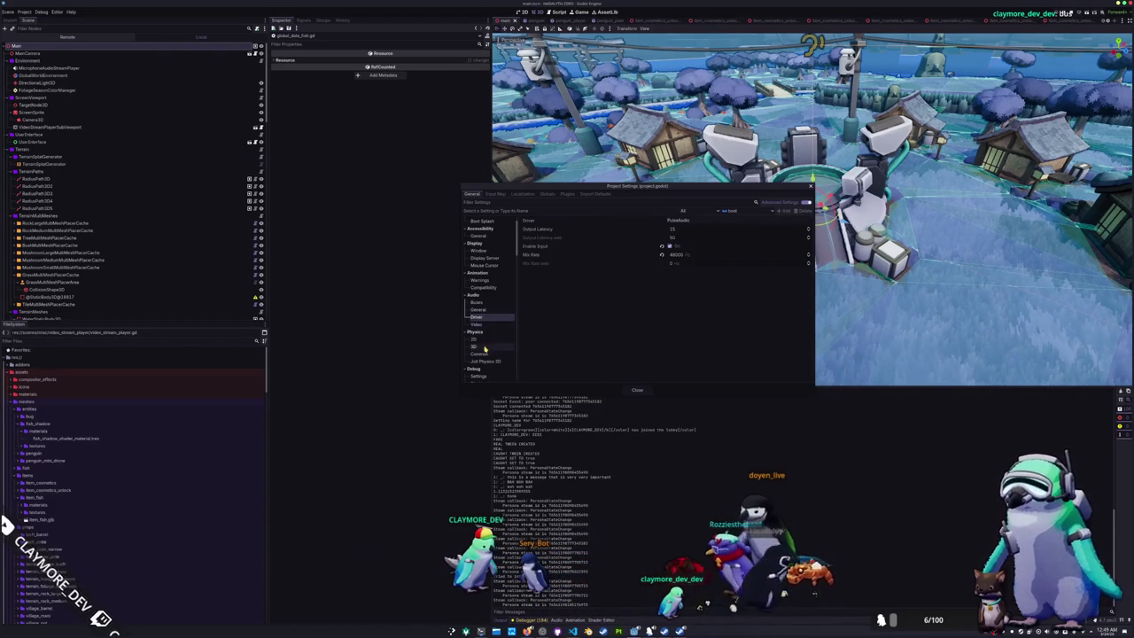
- Add player_zoom_in and player_zoom_out input actions in the Input Map
click(495, 193)
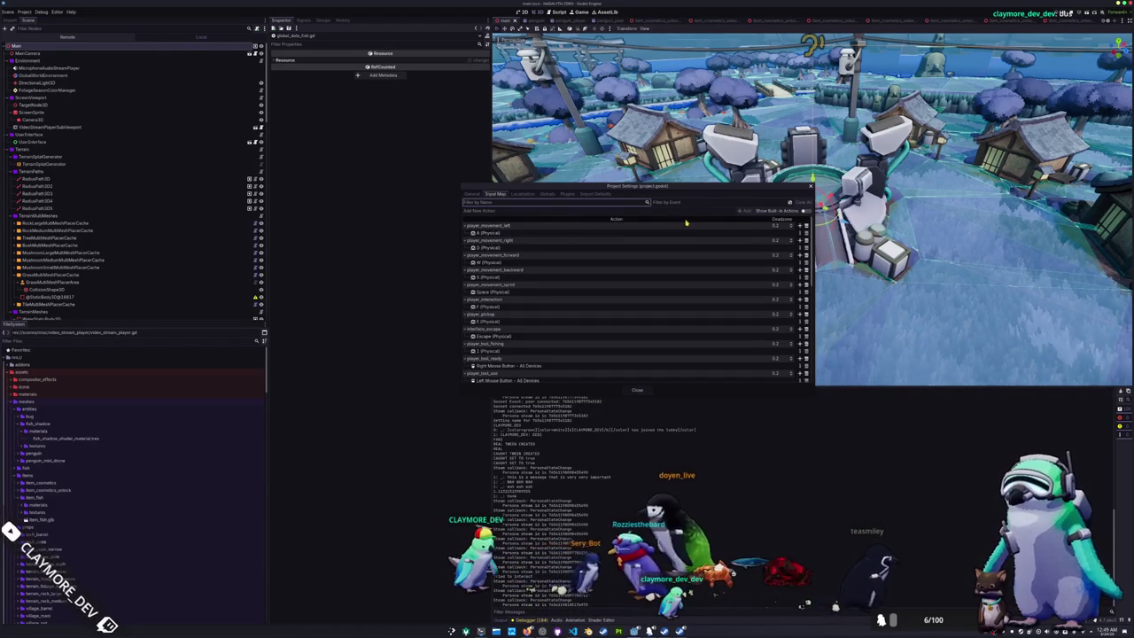
click(594, 211)
text(std)
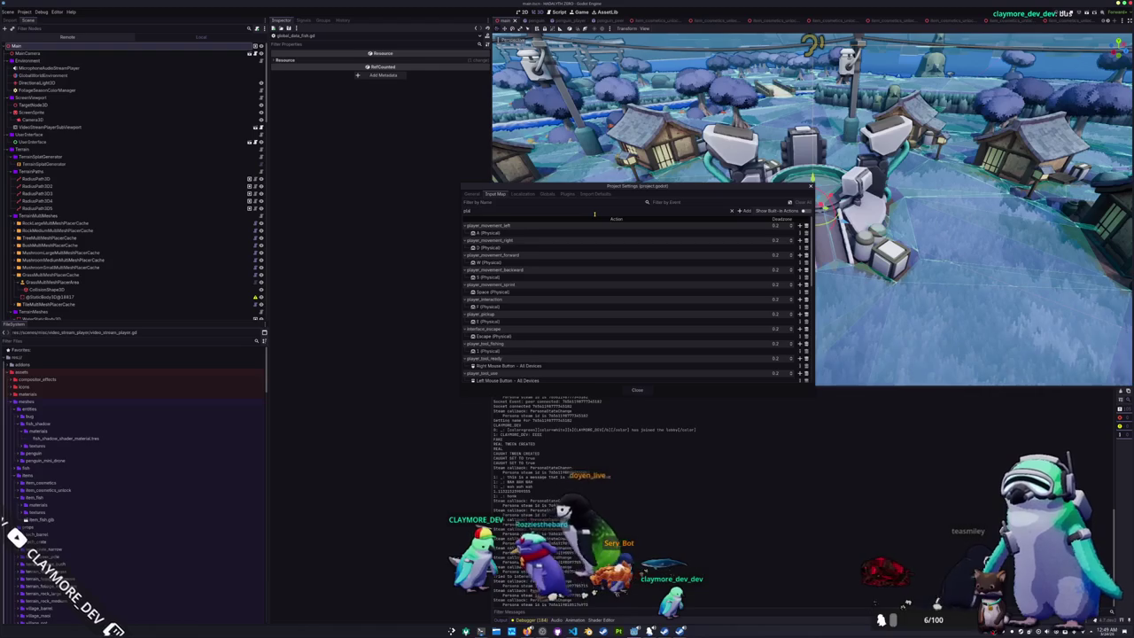
text(yer_zoom_in)
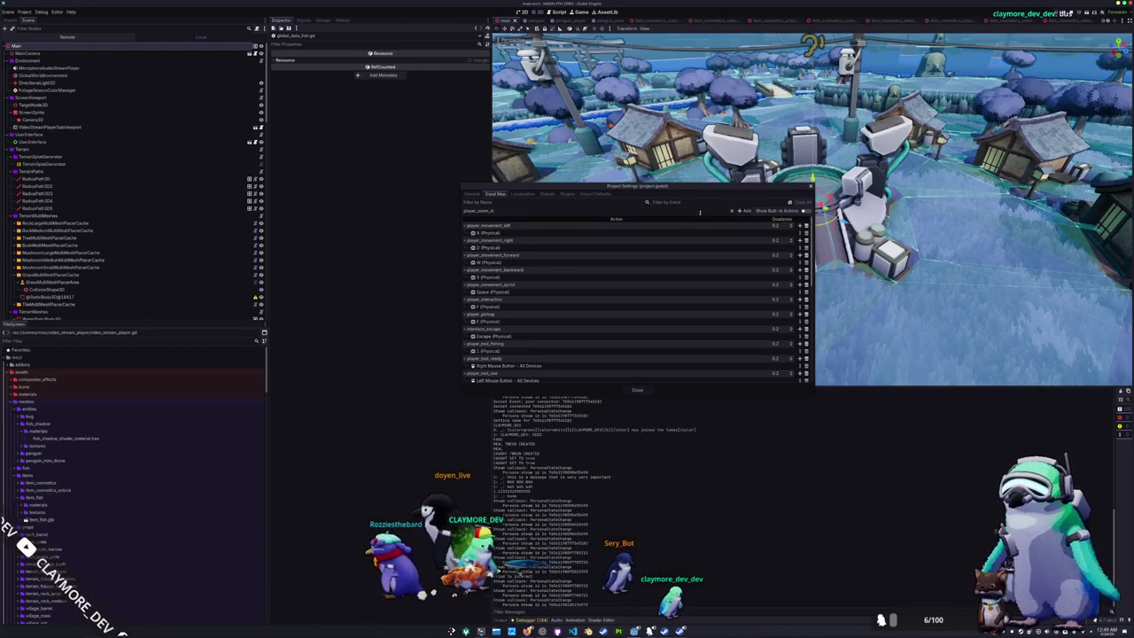
key(Return)
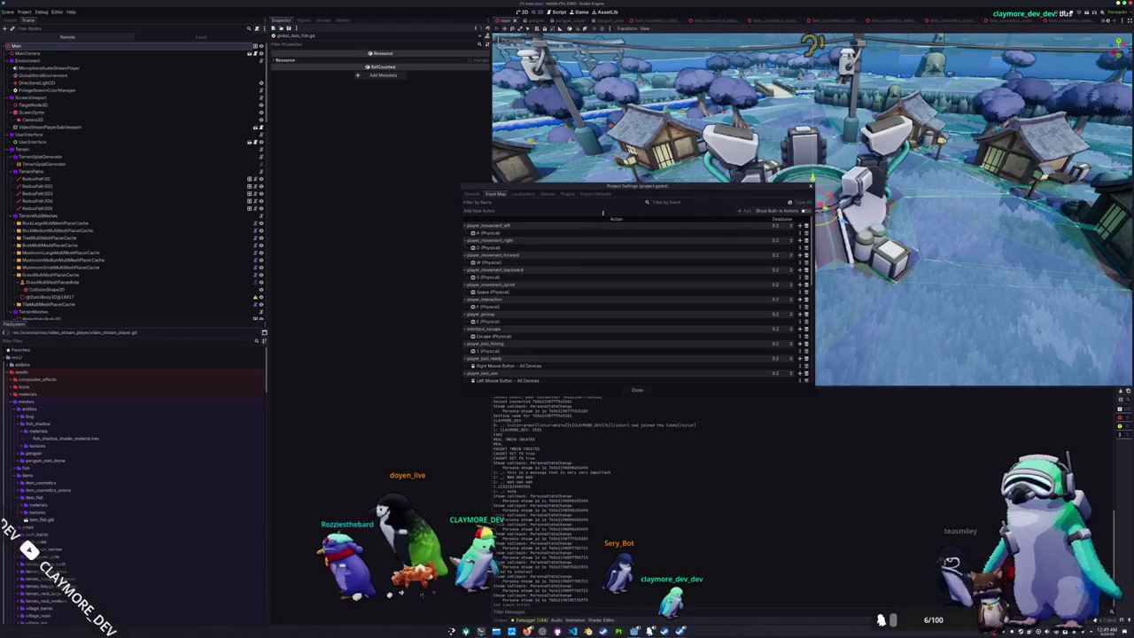
text(player)
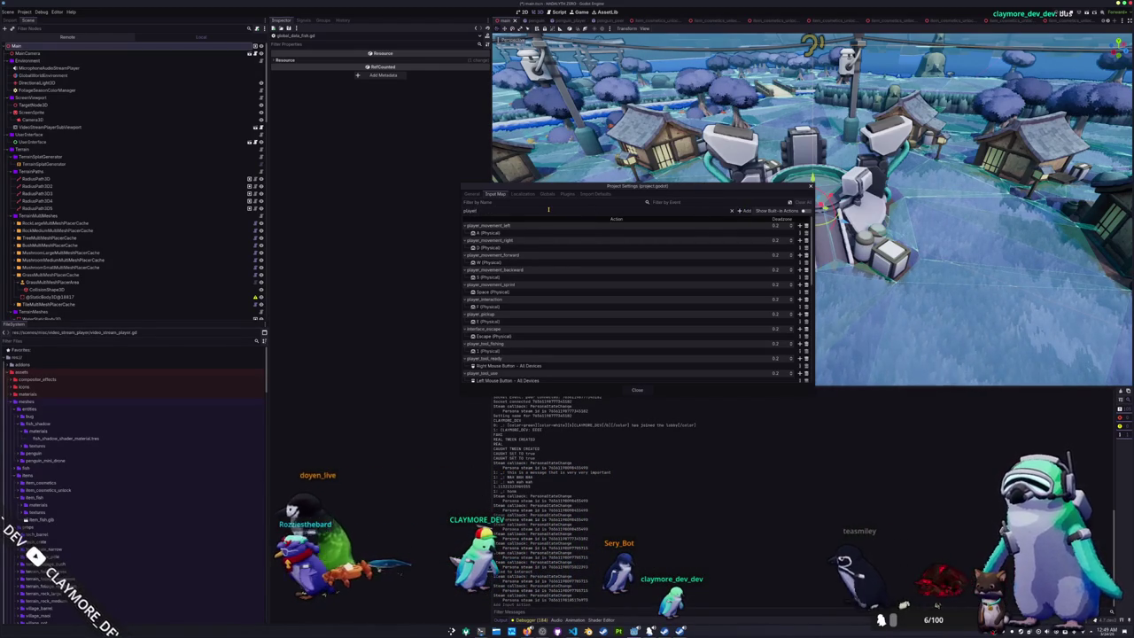
text(_zoom_out)
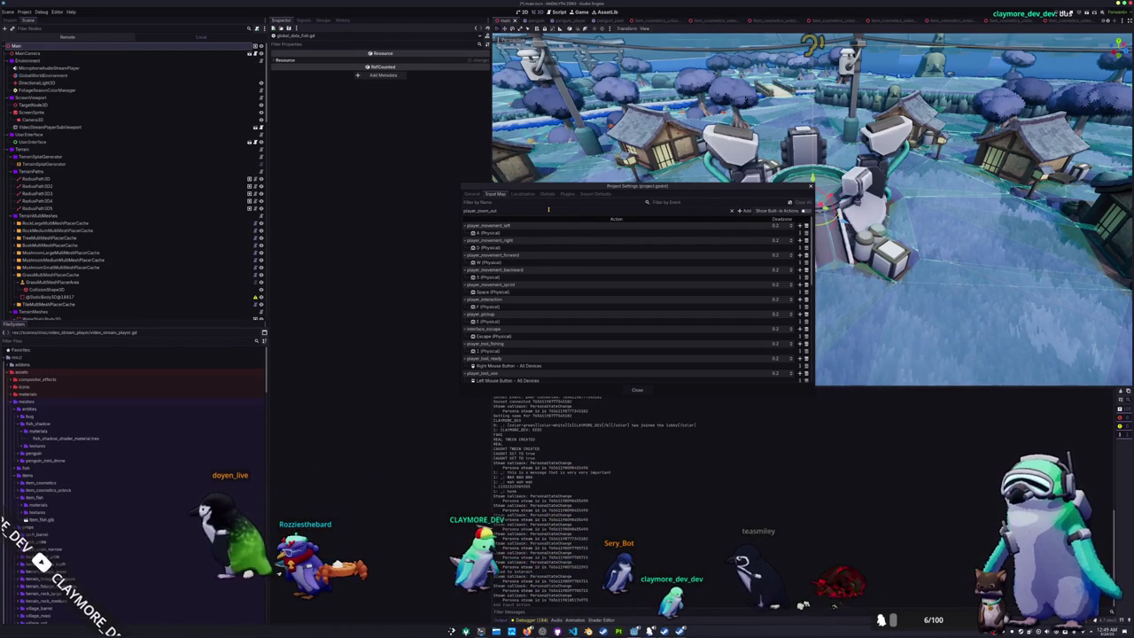
key(Return)
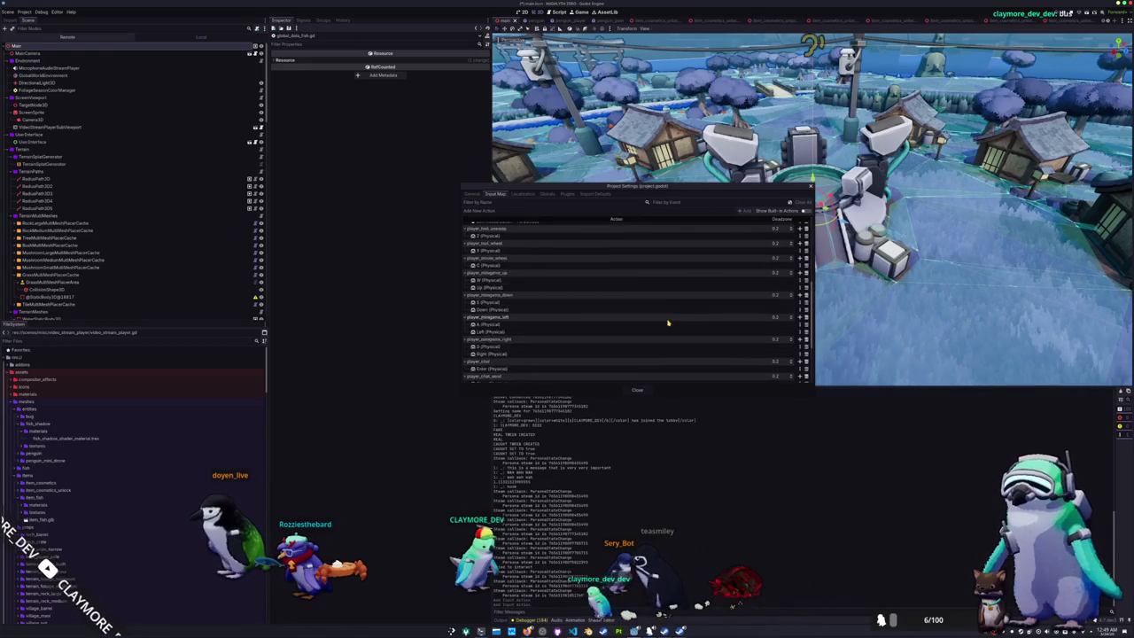
- Bind Mouse Wheel Up to player_zoom_in and Mouse Wheel Down to player_zoom_out, then close settings
scroll(667, 323, down, 3)
click(800, 369)
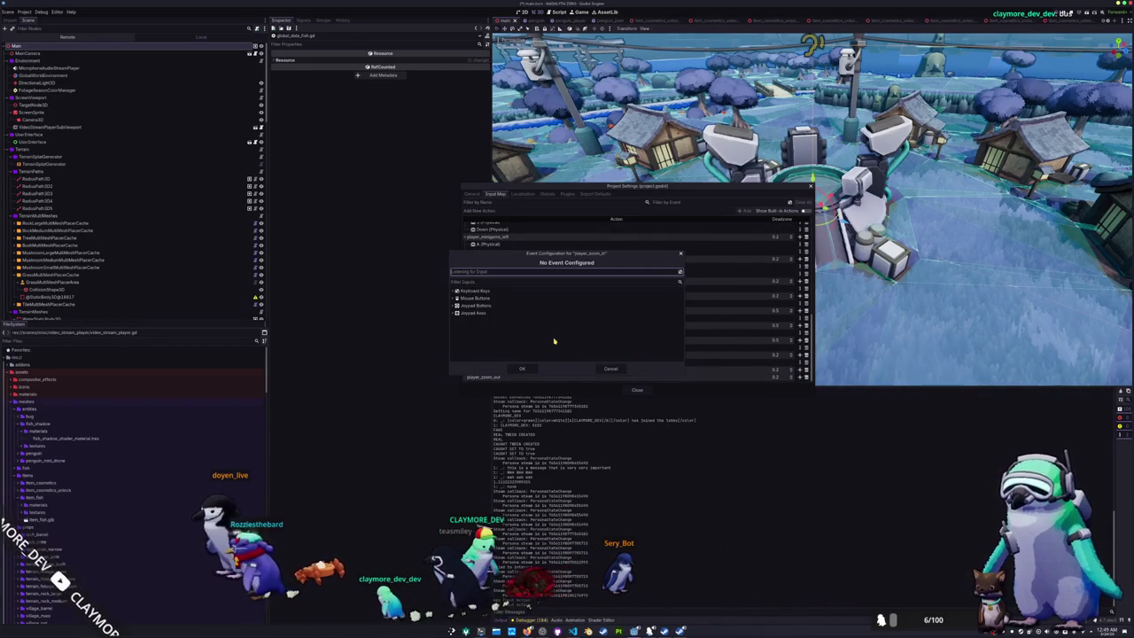
scroll(520, 360, up, 1)
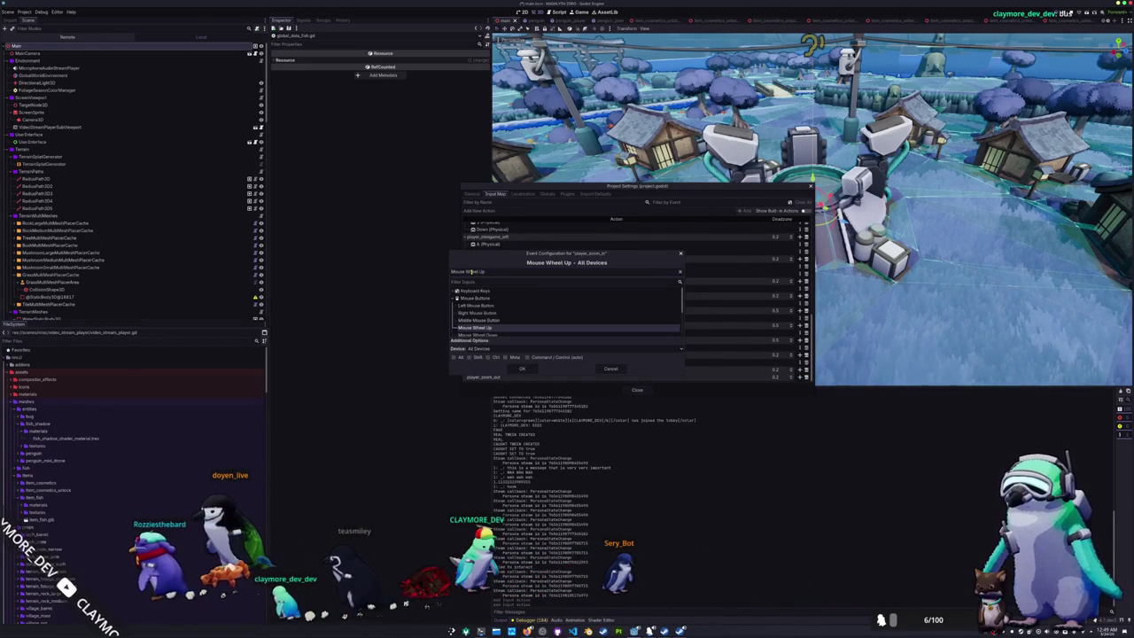
click(535, 368)
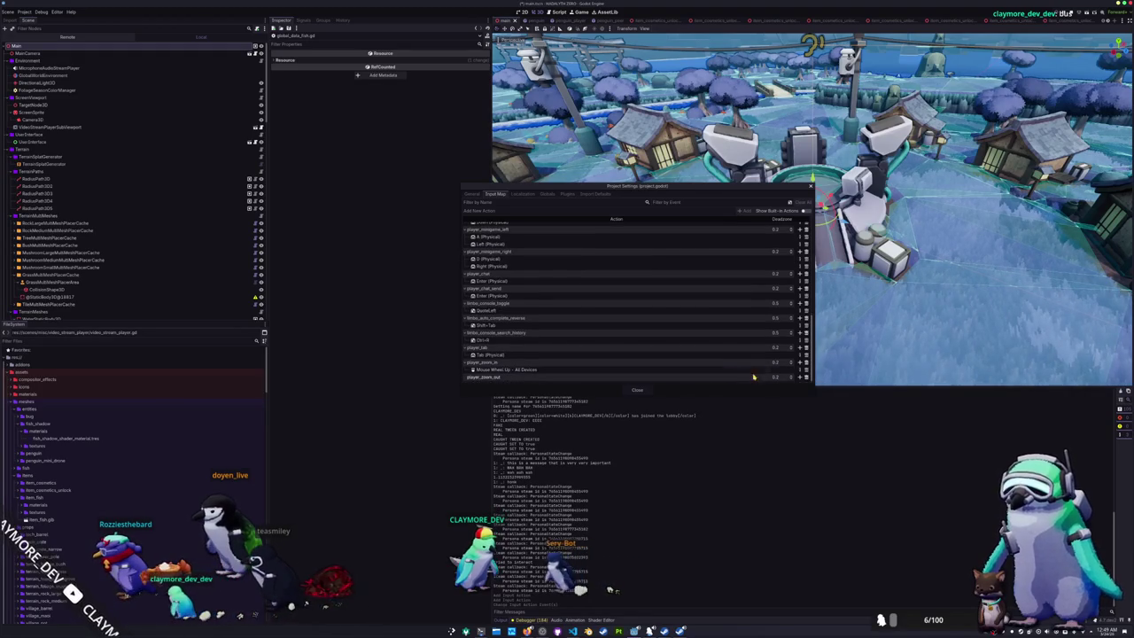
click(800, 377)
scroll(538, 268, down, 1)
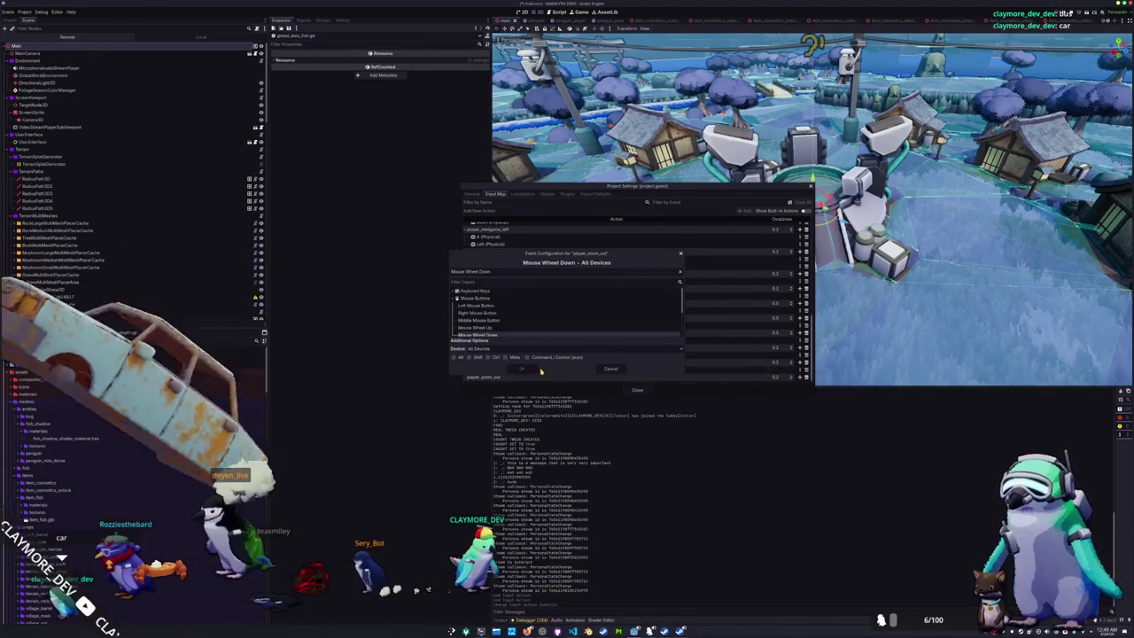
click(606, 369)
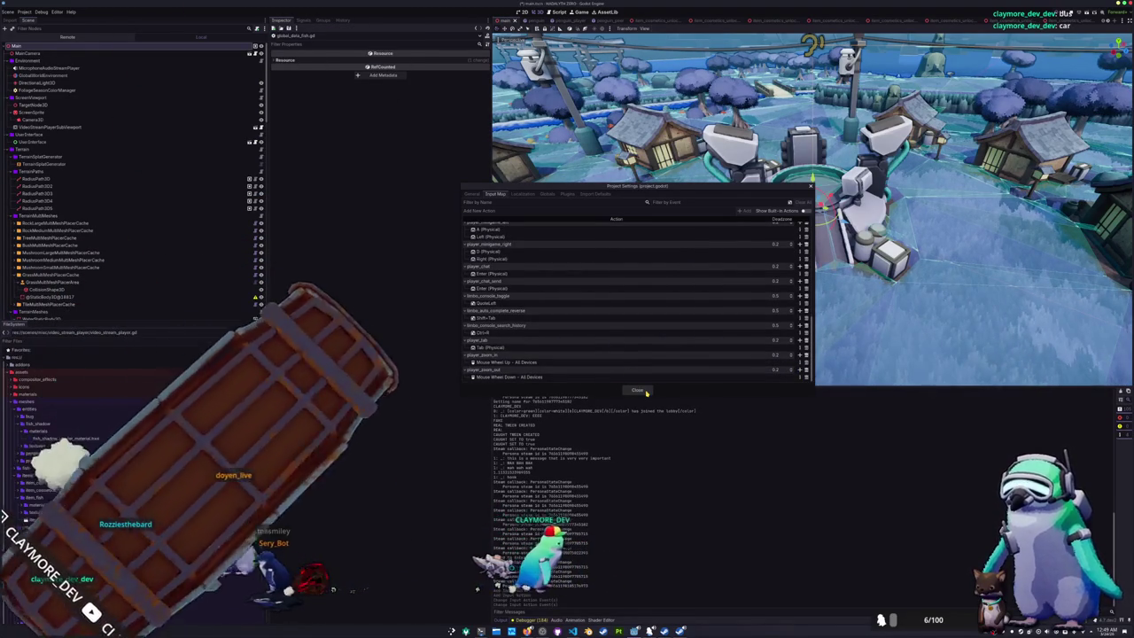
click(637, 391)
- Add an Input.is_action_just_pressed("player_zoom_in") check that does additional_distance -= 1.0
key(alt+Tab)
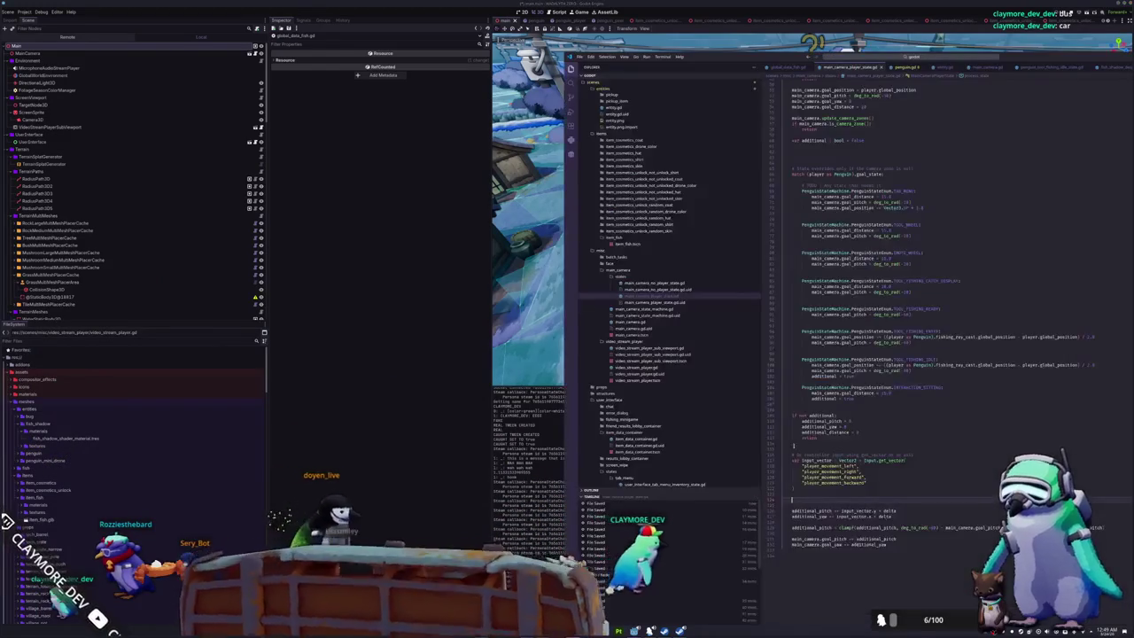
text(if)
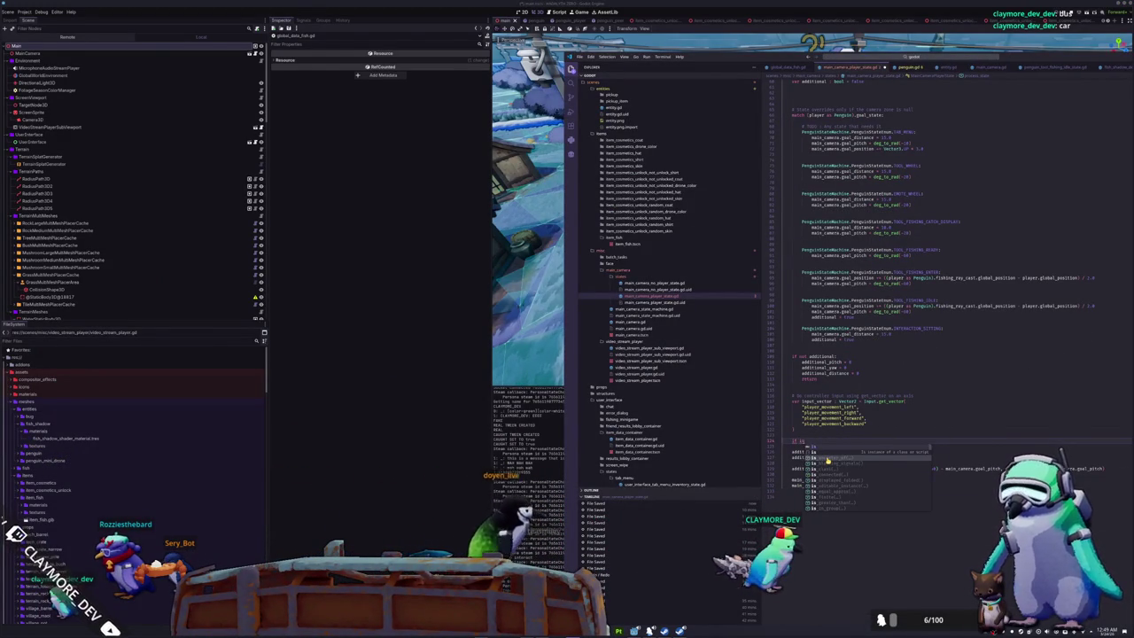
text( Input.is_act)
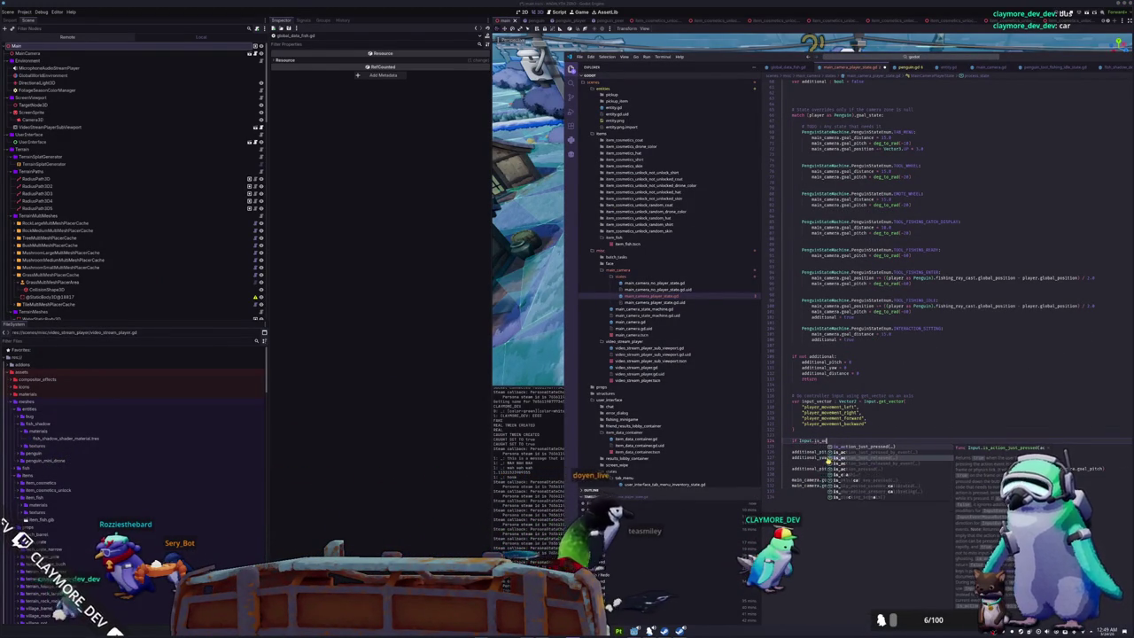
text(ion_just_pressed)
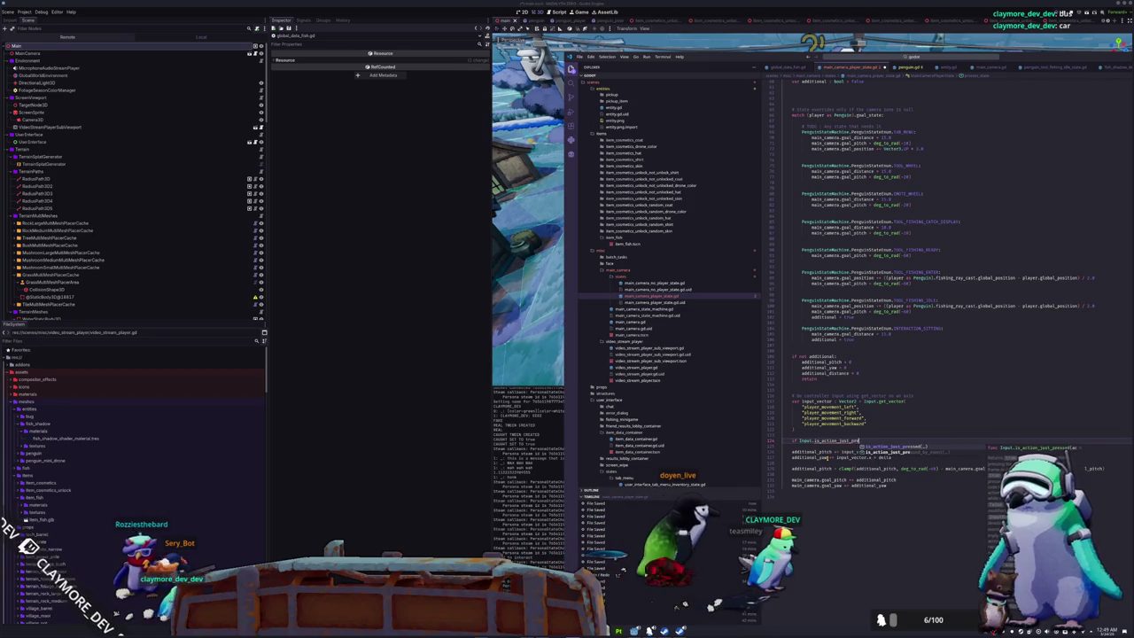
key(Return)
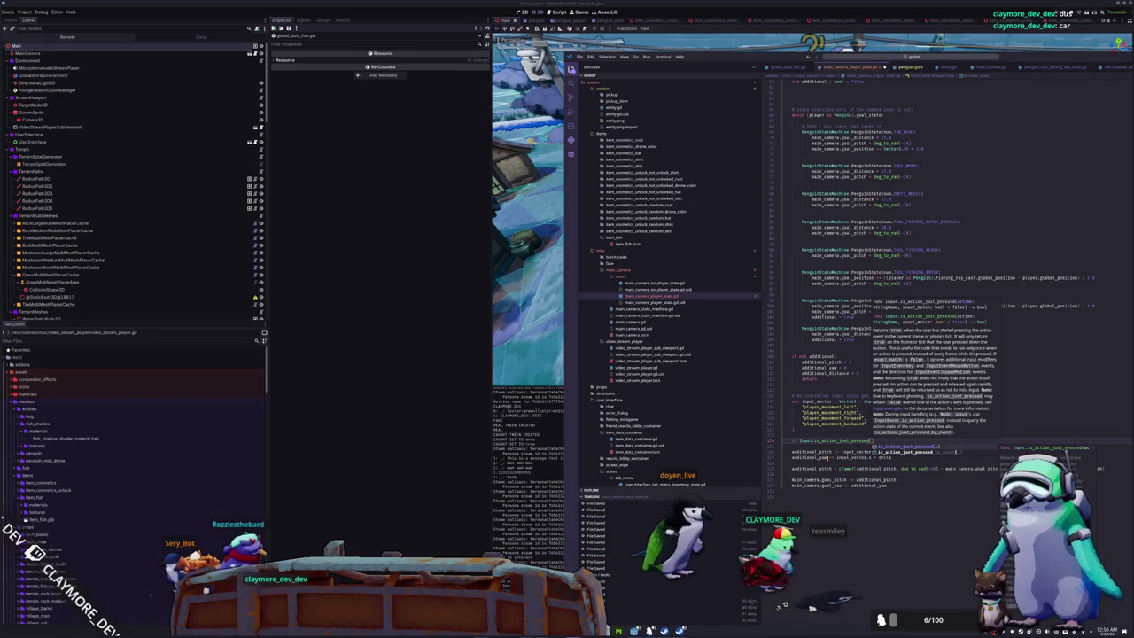
text("player_zoom_in)
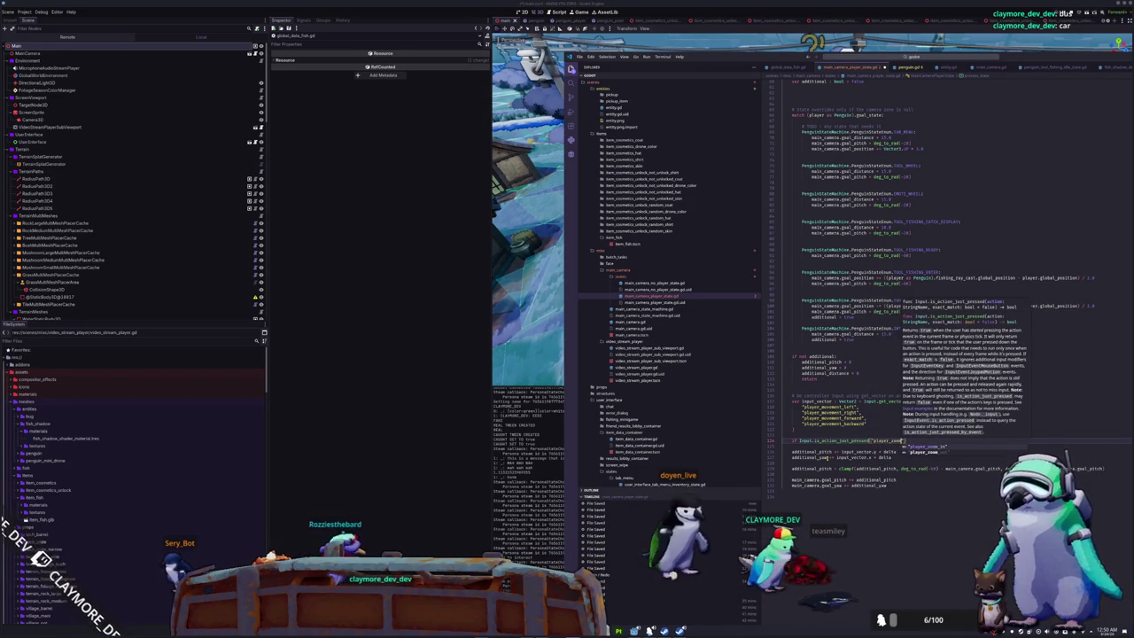
key(Escape)
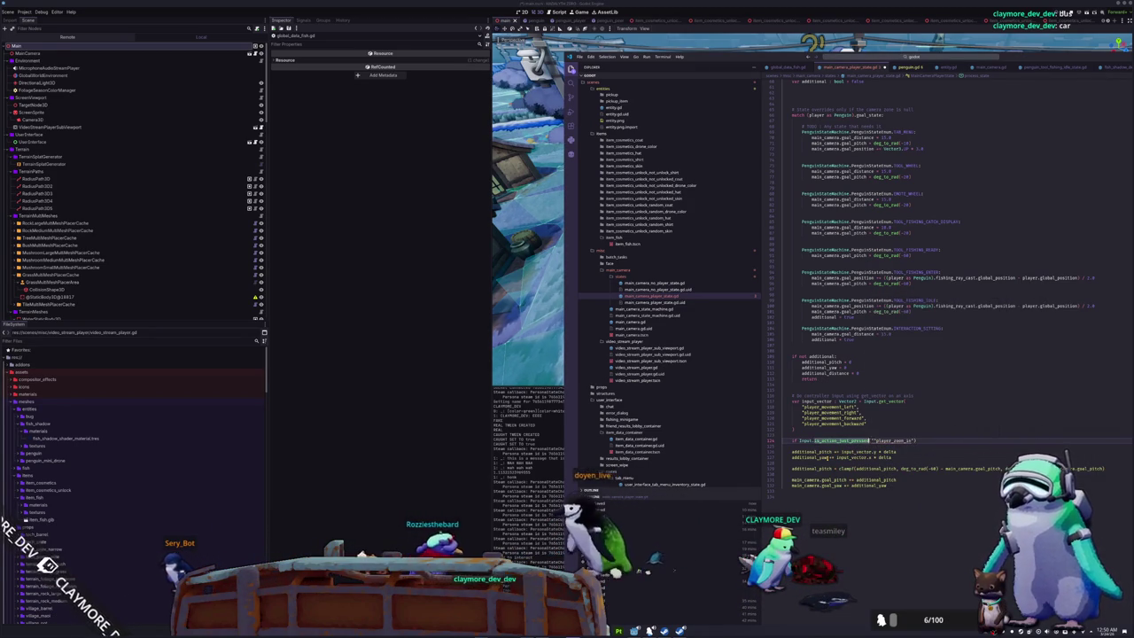
key(End)
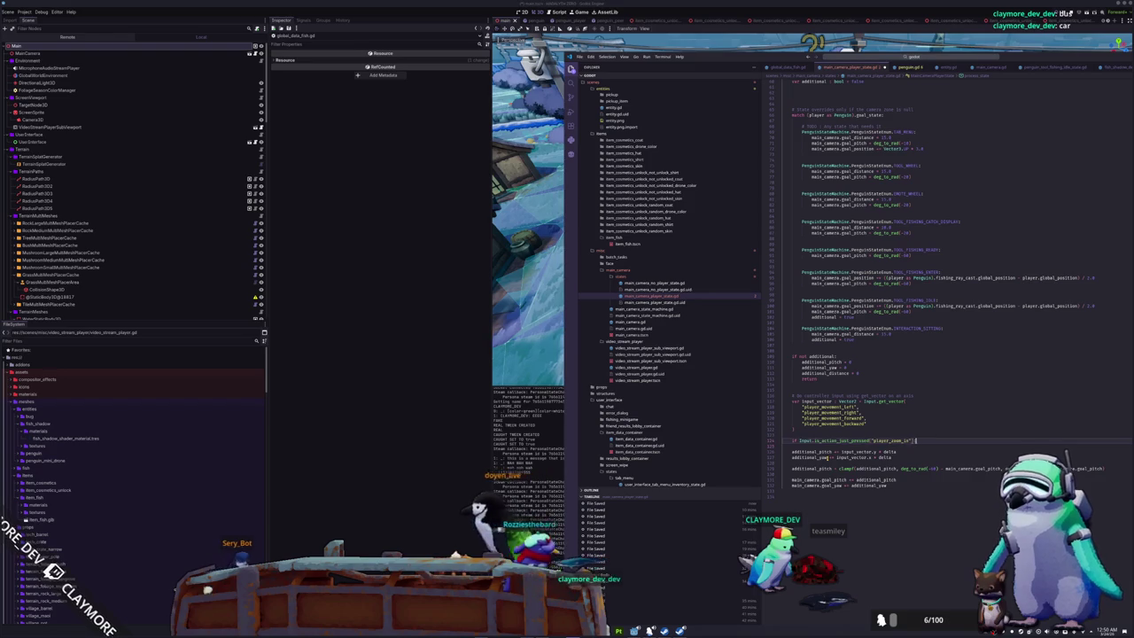
key(Return)
text(additional_di)
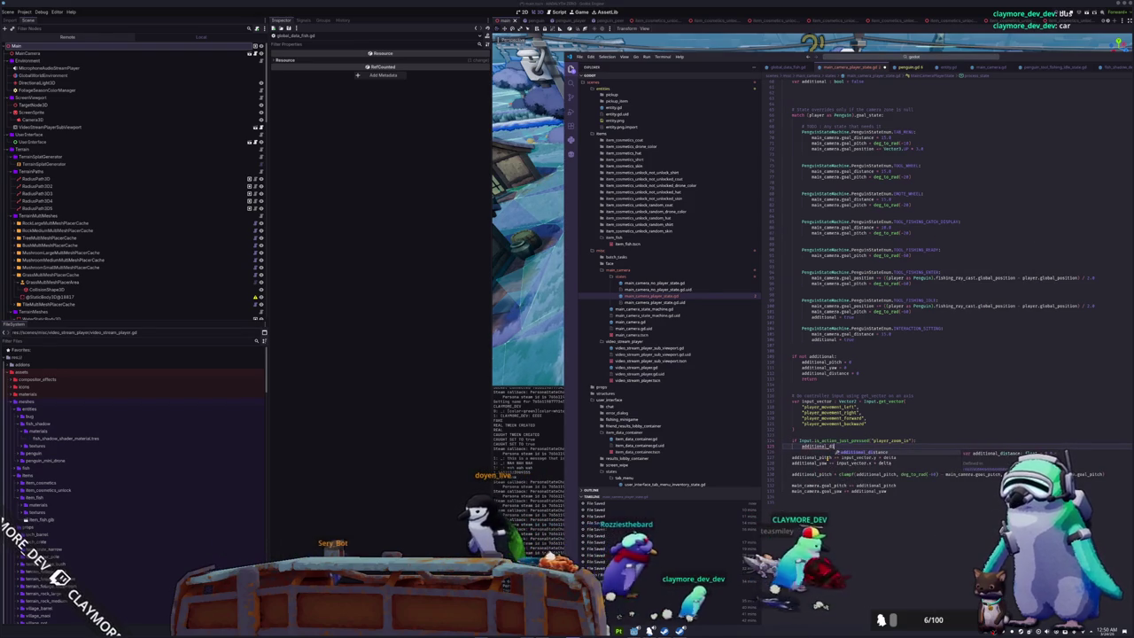
text(stance)
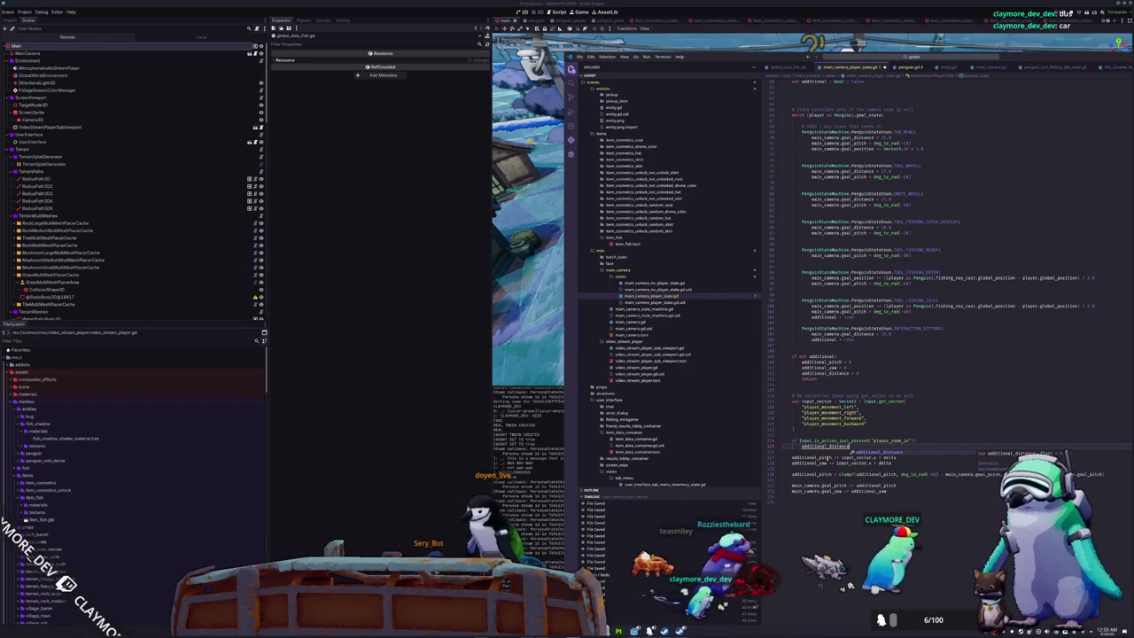
text( -= 1.0)
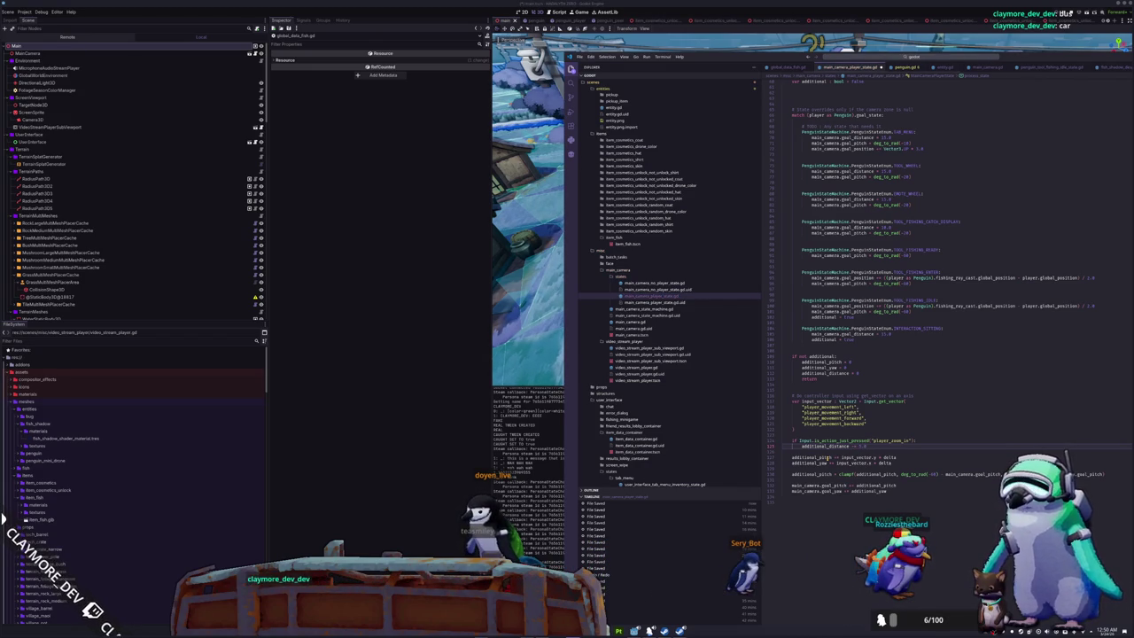
key(Return)
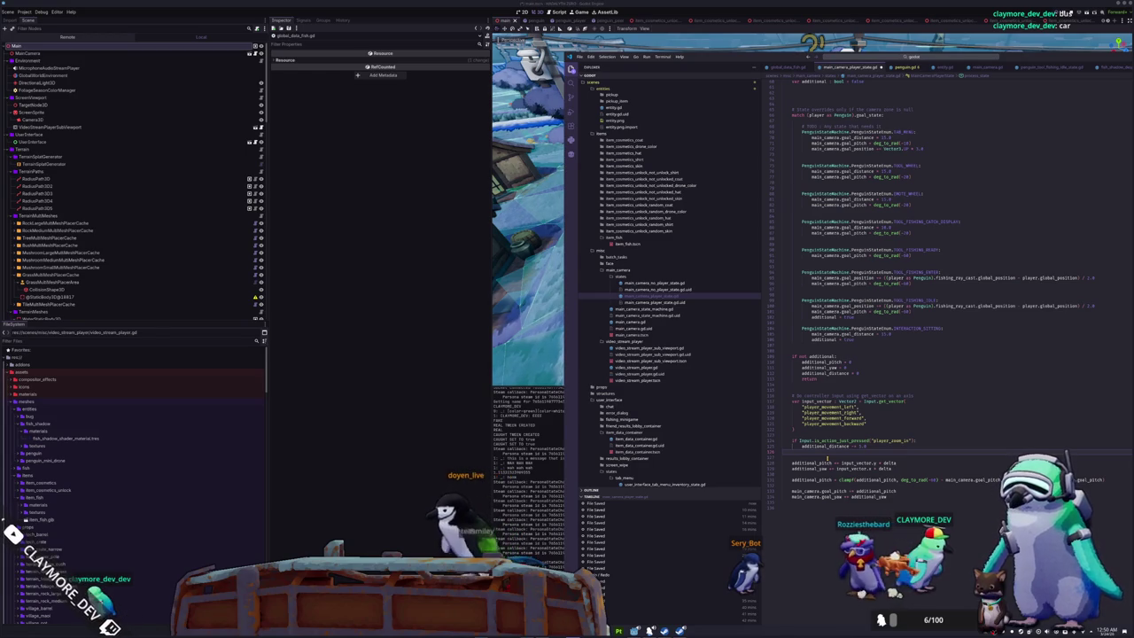
key(Return)
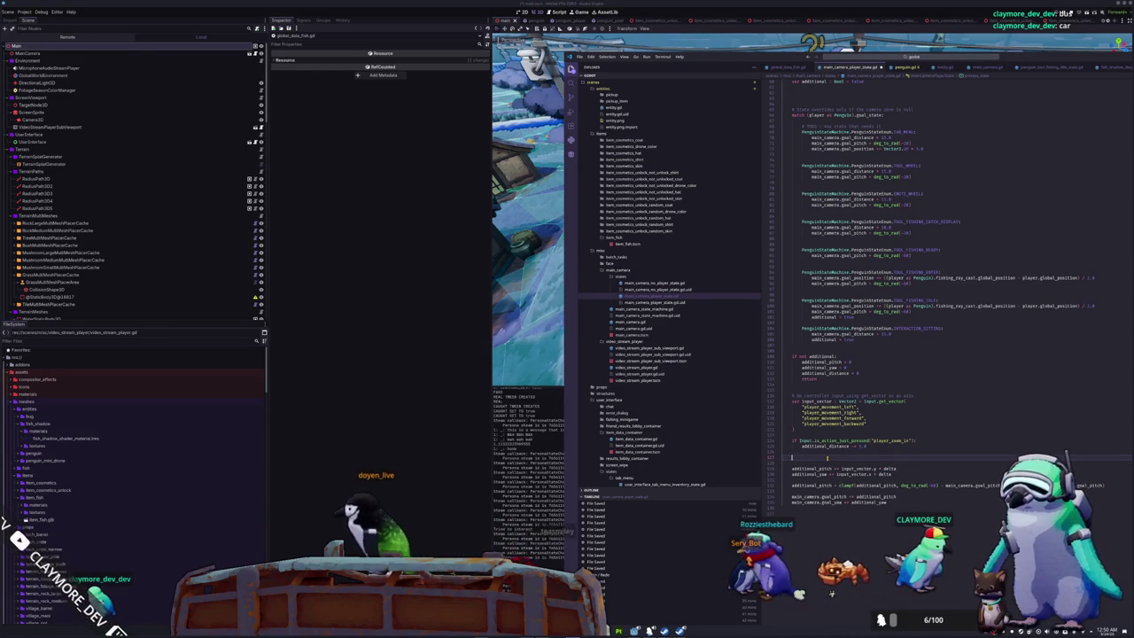
- Add a player_zoom_out just-pressed check that increases additional_distance by 1.0
text(if Input.i)
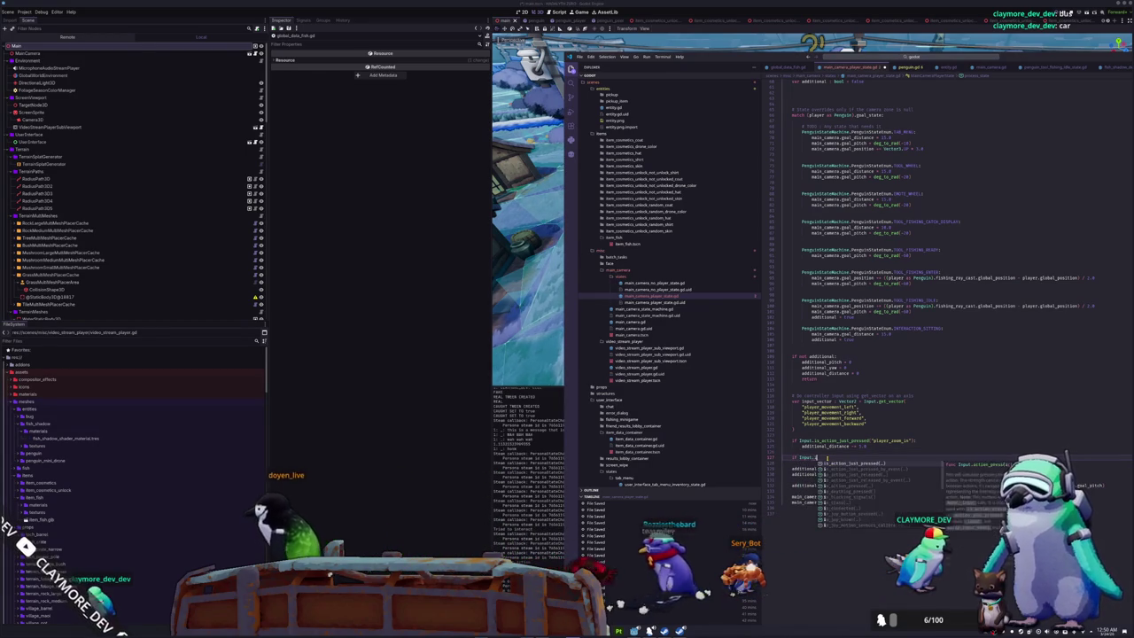
text(s_action_ju)
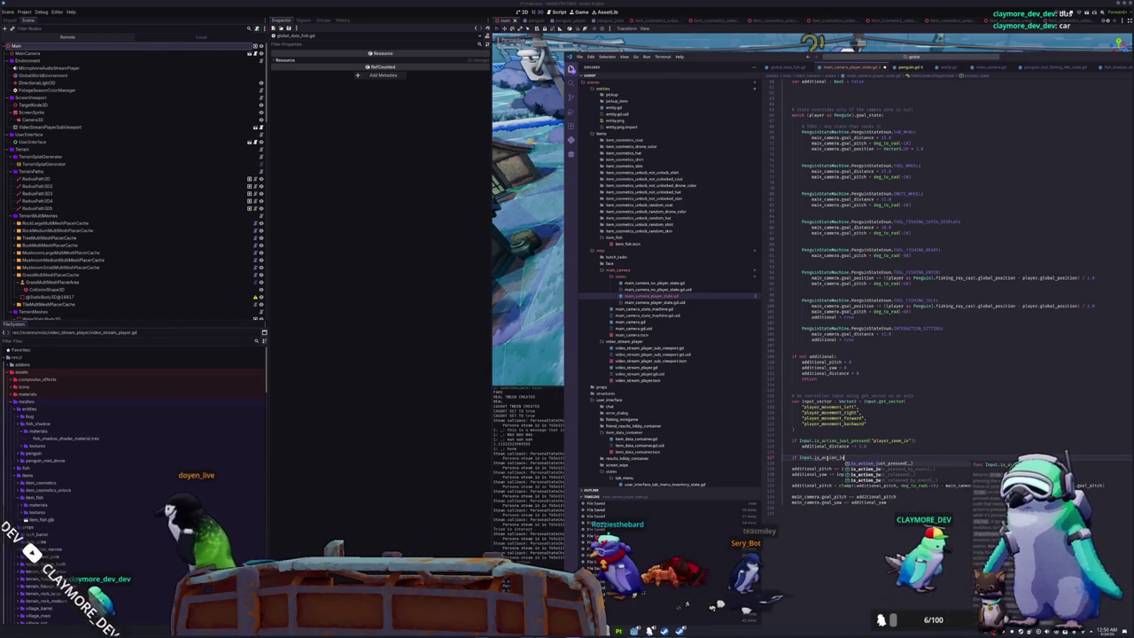
text(st_pressed)
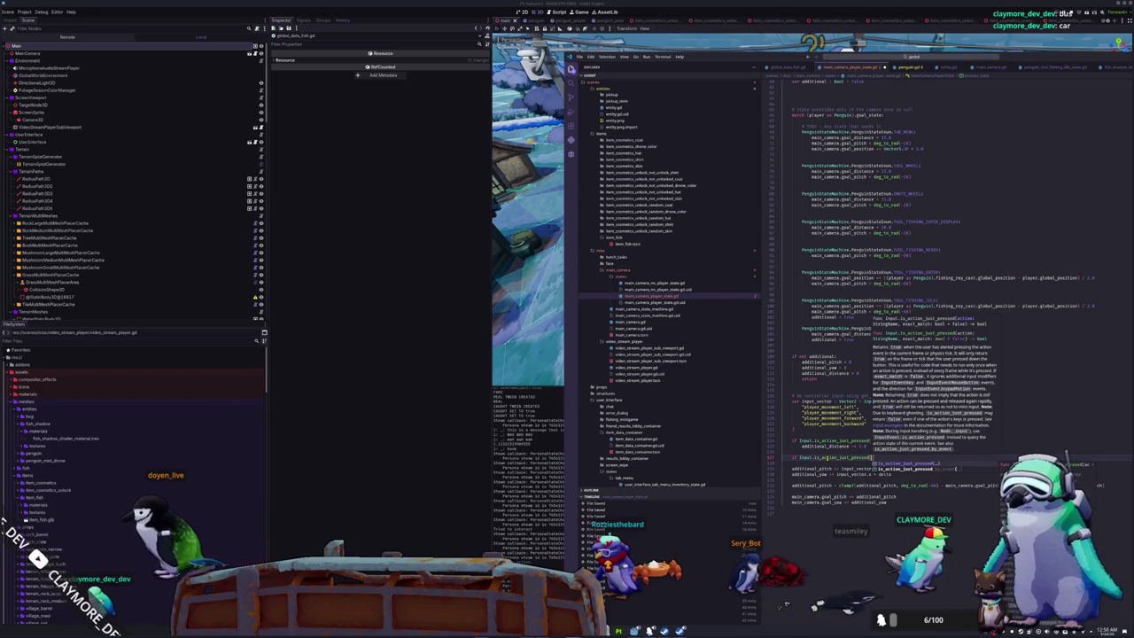
text(("player_)
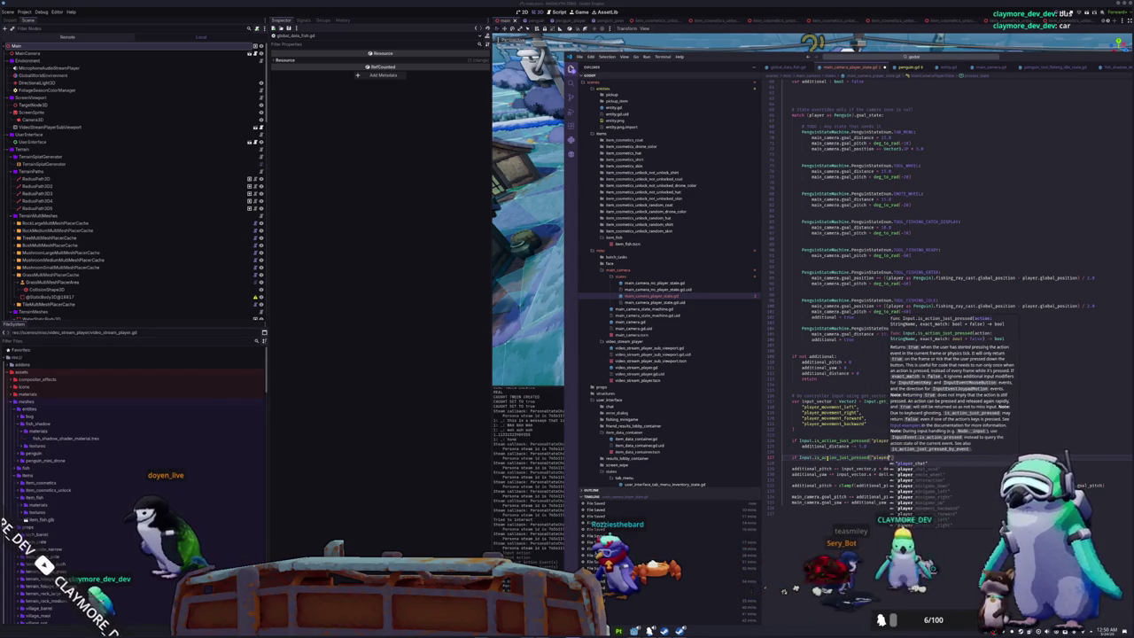
text(c)
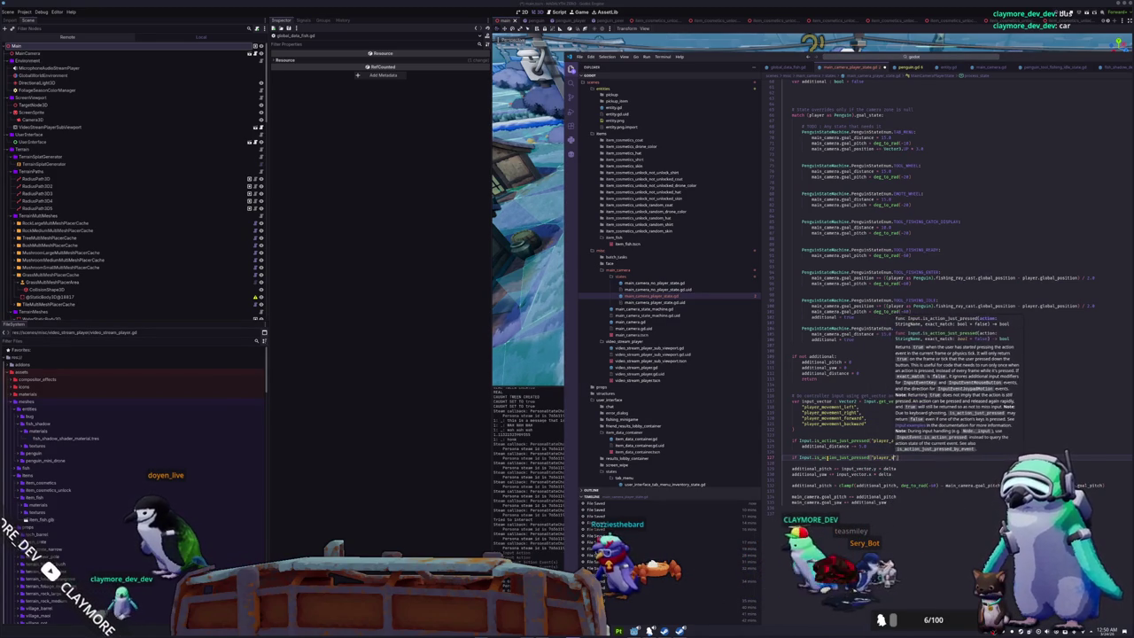
key(BackSpace)
text(zoom_out"))
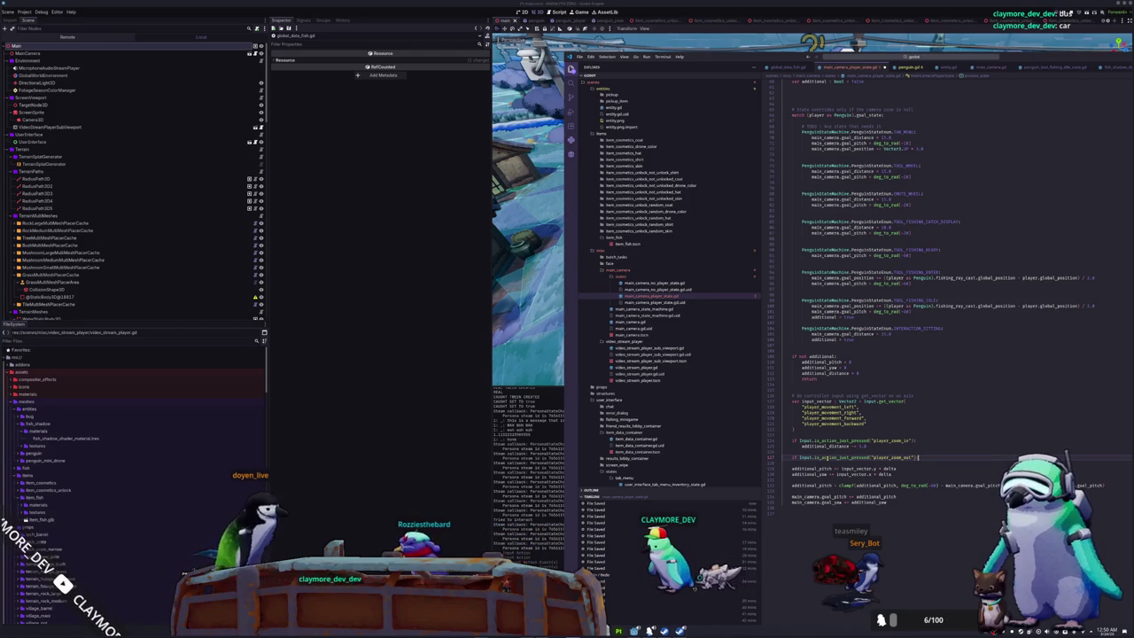
text(:)
key(Return)
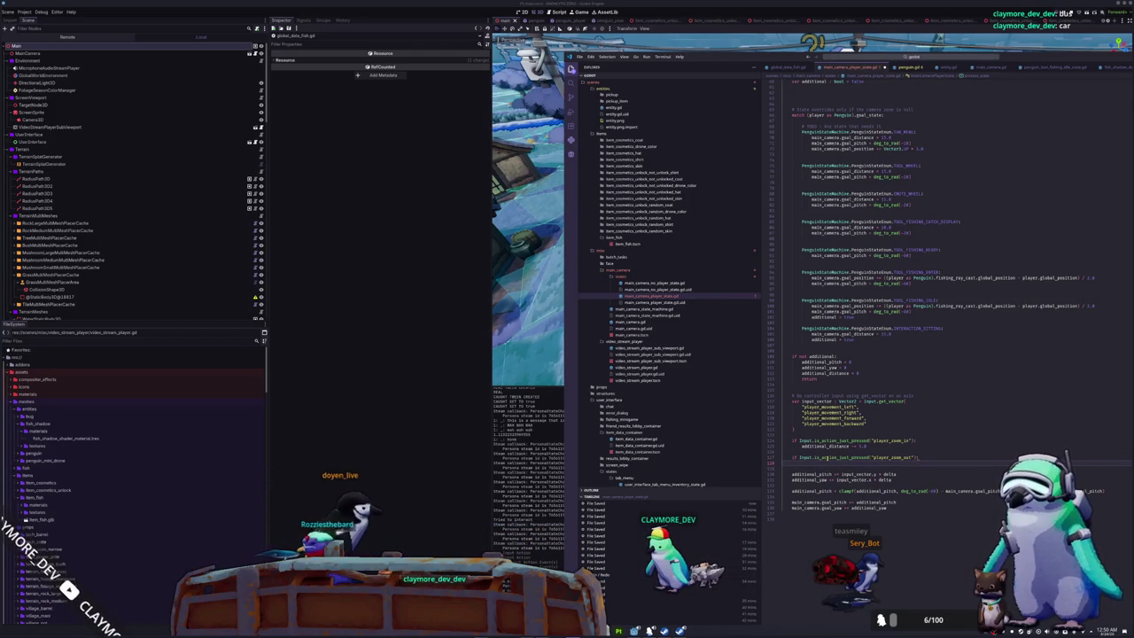
text(ad)
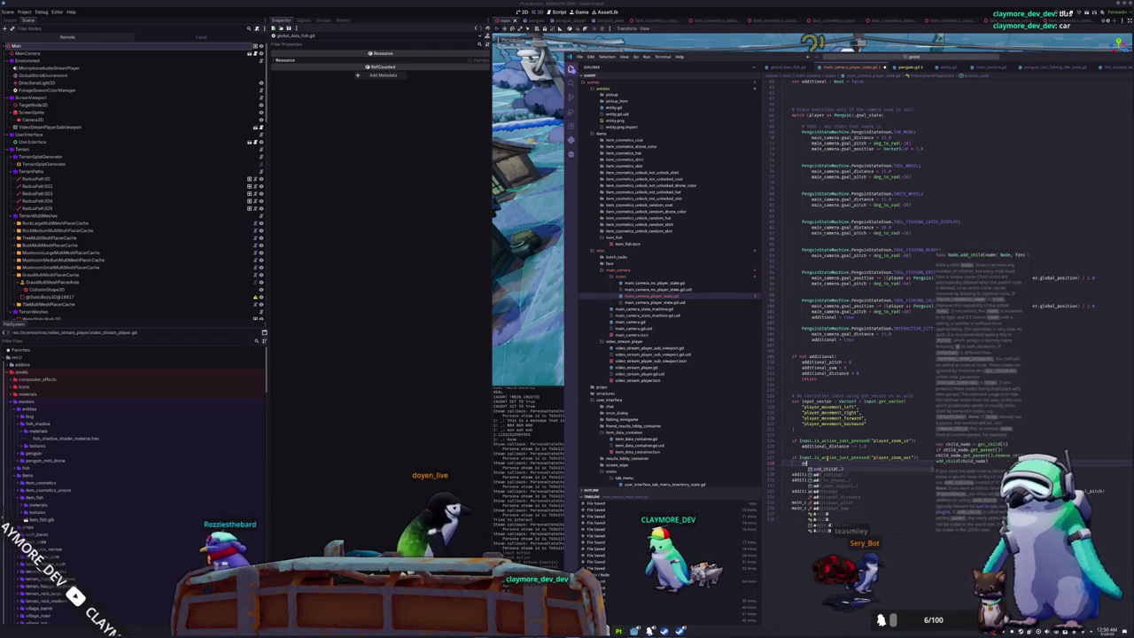
text(ditio)
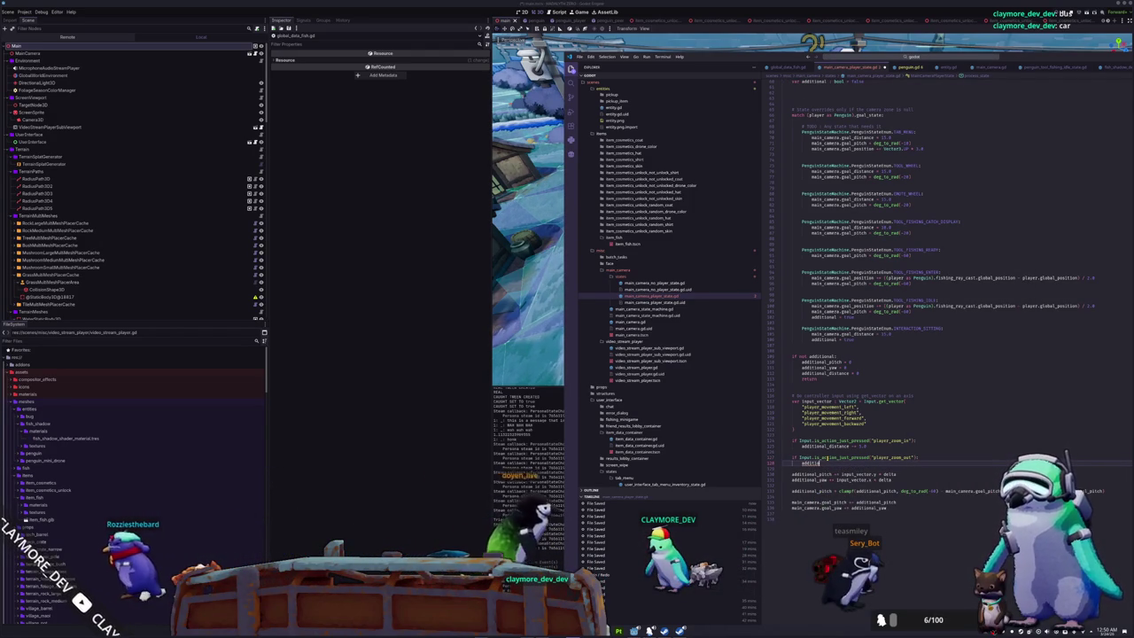
text(nal_di)
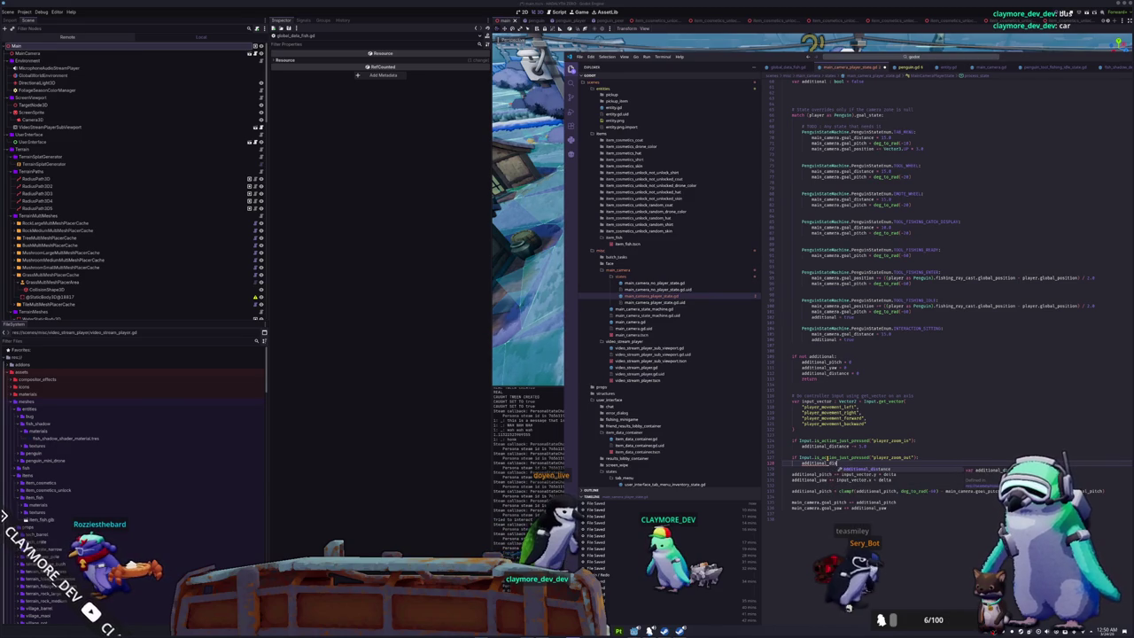
key(Tab)
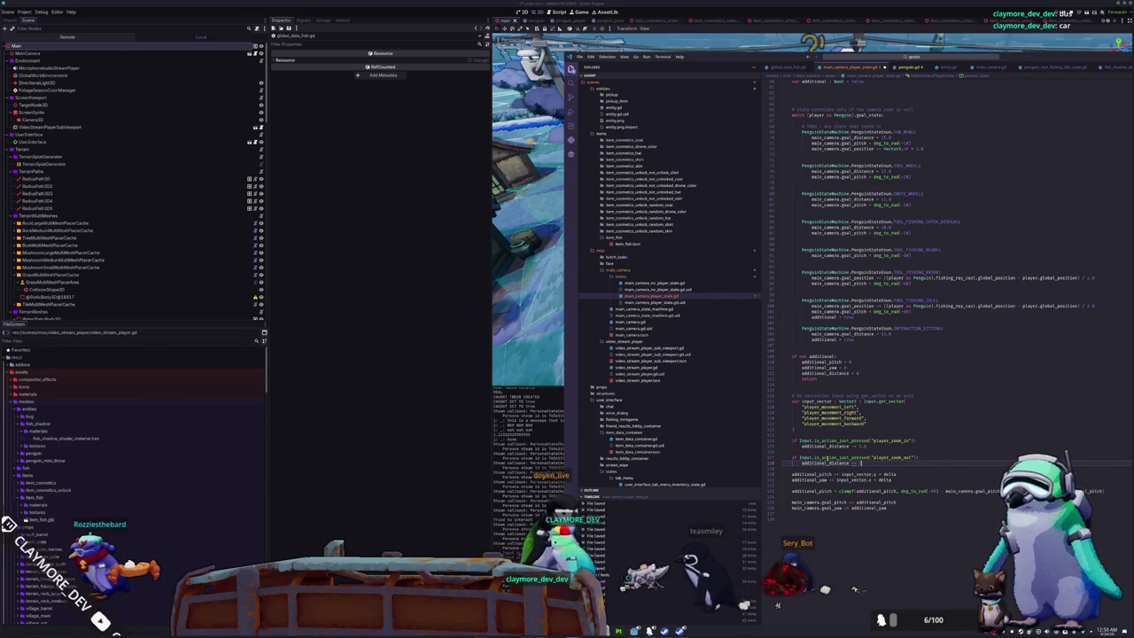
key(Return)
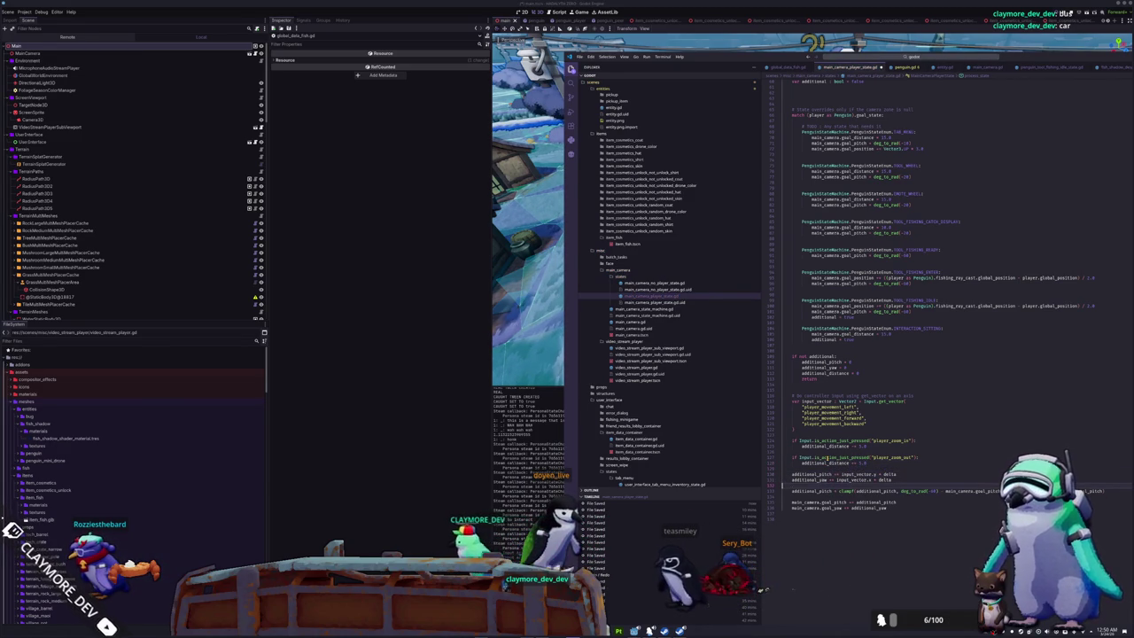
- Add main_camera.goal_distance -= additional_distance, save the script, and switch back to Godot
key(Down)
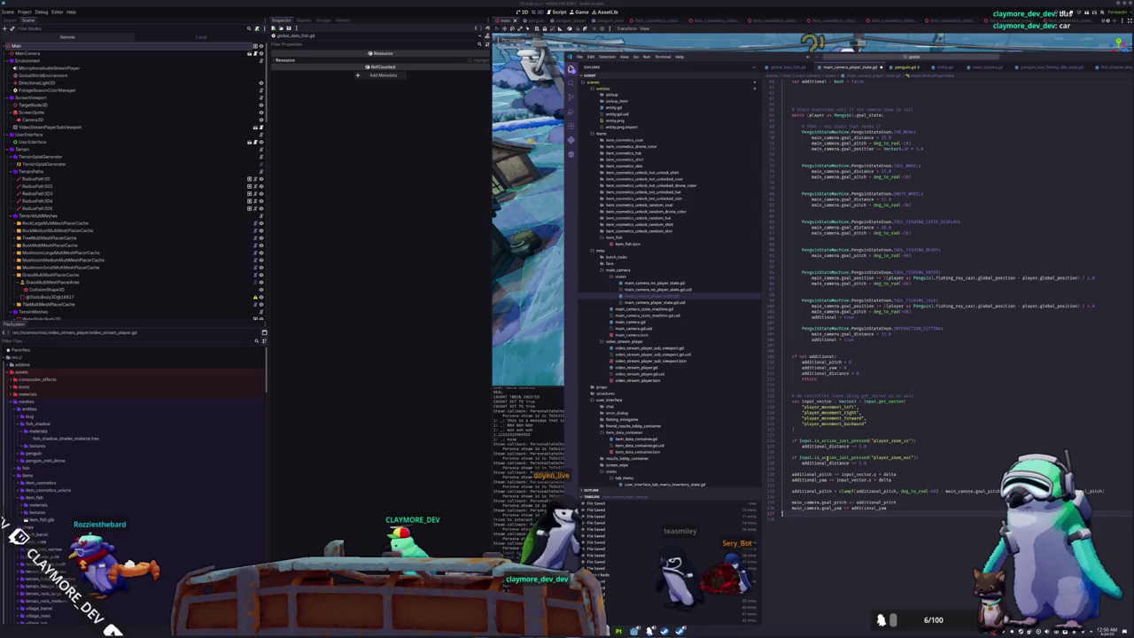
text(main_camera)
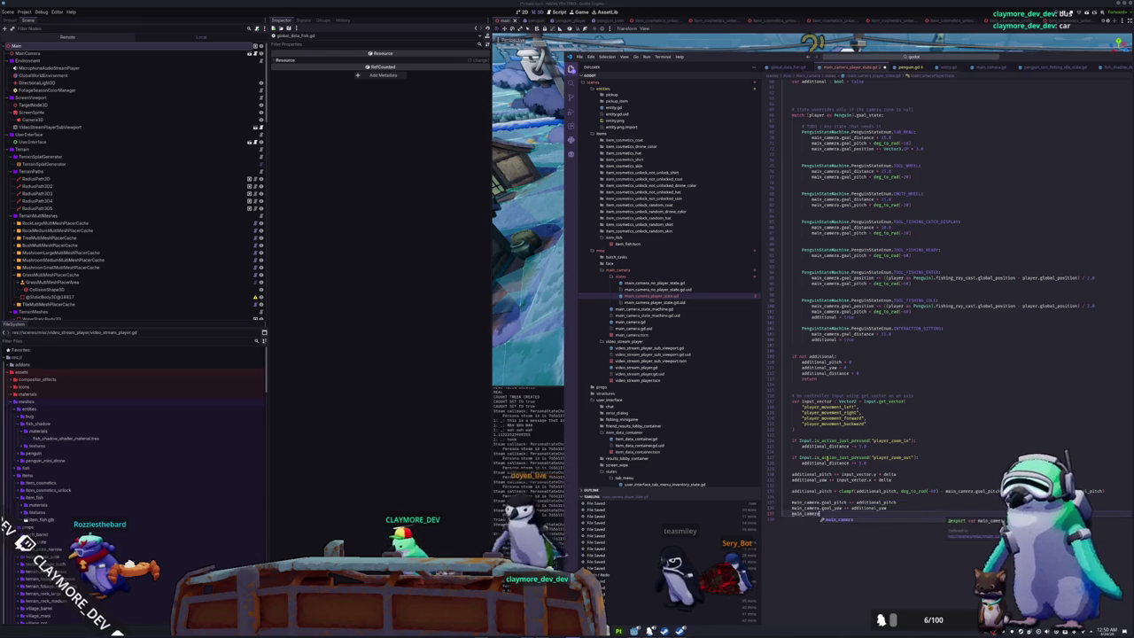
text(.goal_d)
key(Return)
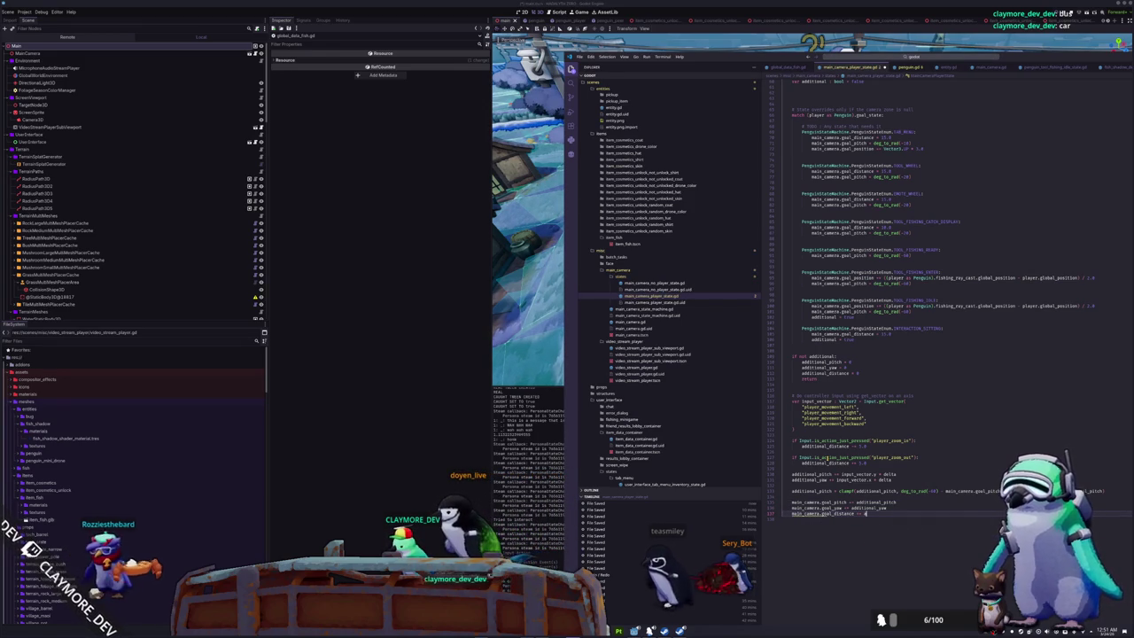
text(additional_distance)
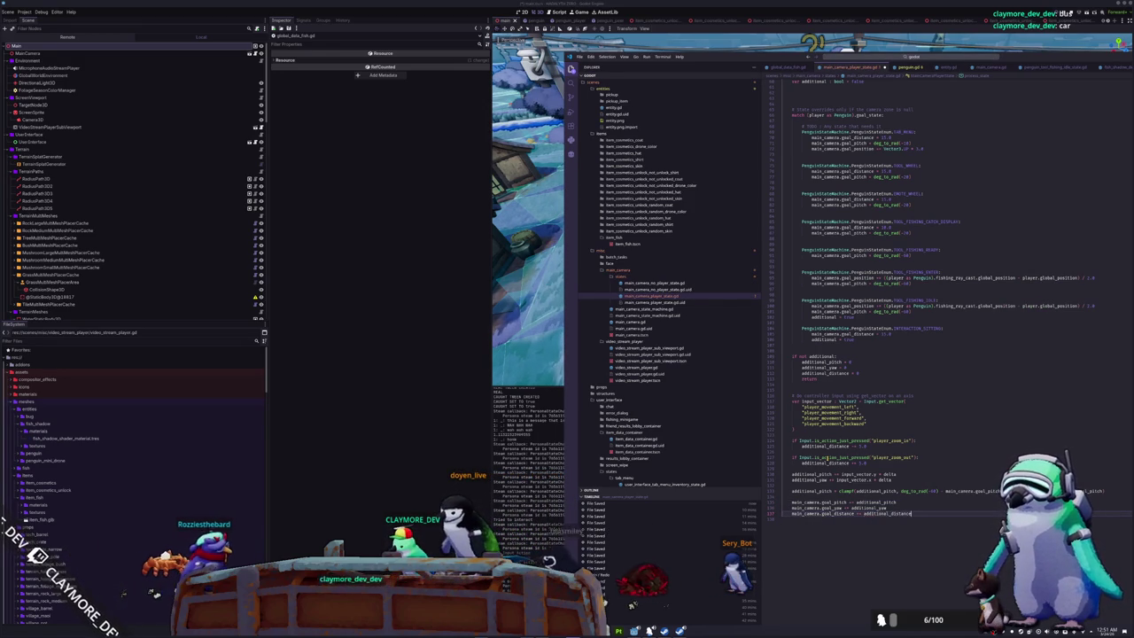
key(ctrl+s)
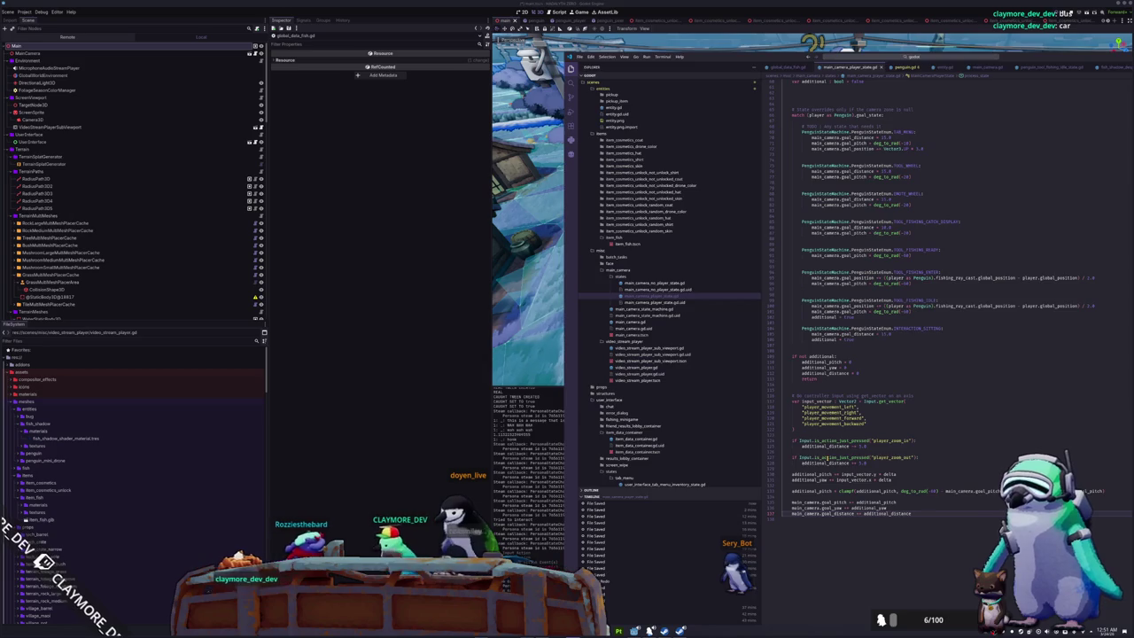
key(alt+Tab)
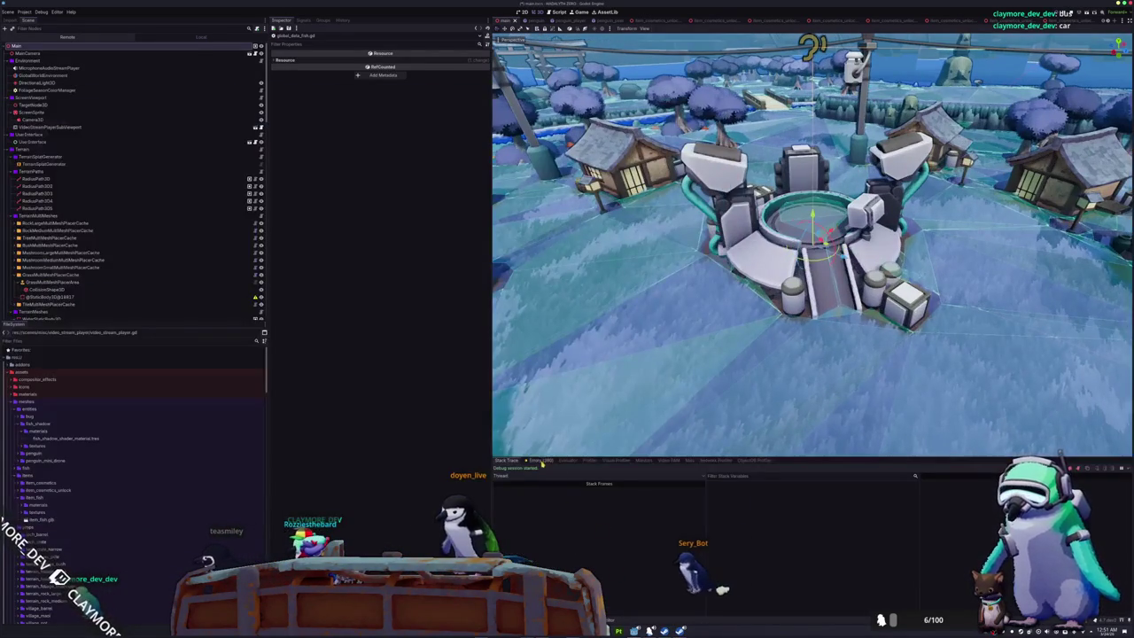
- Check the Errors tab, stop and relaunch the game, and start a lobby from the main menu
click(540, 460)
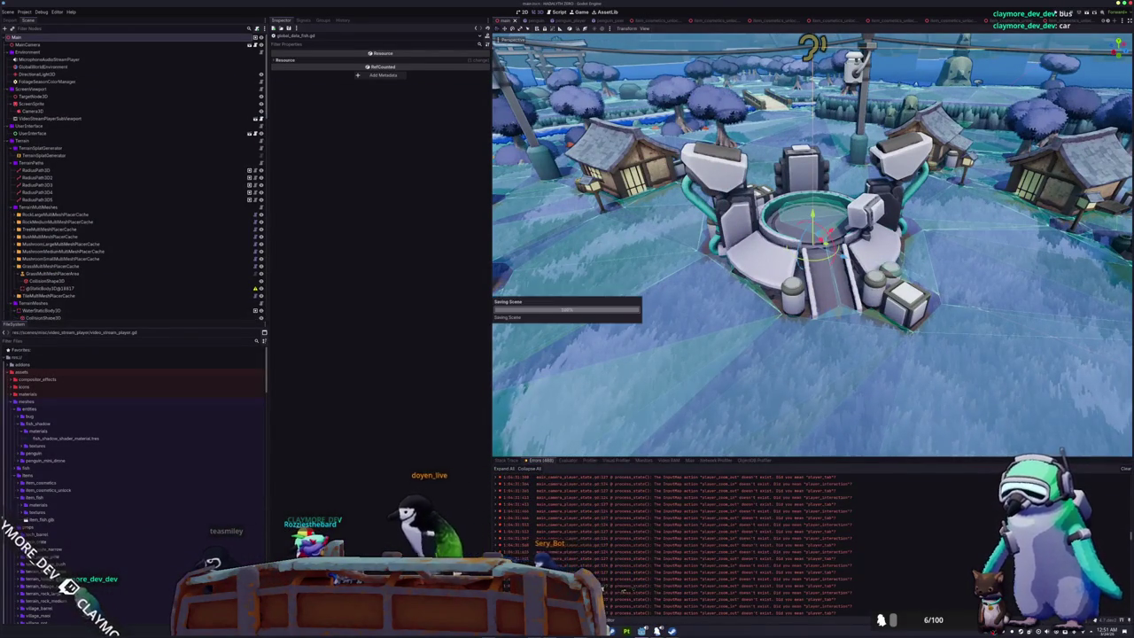
key(F8)
key(F5)
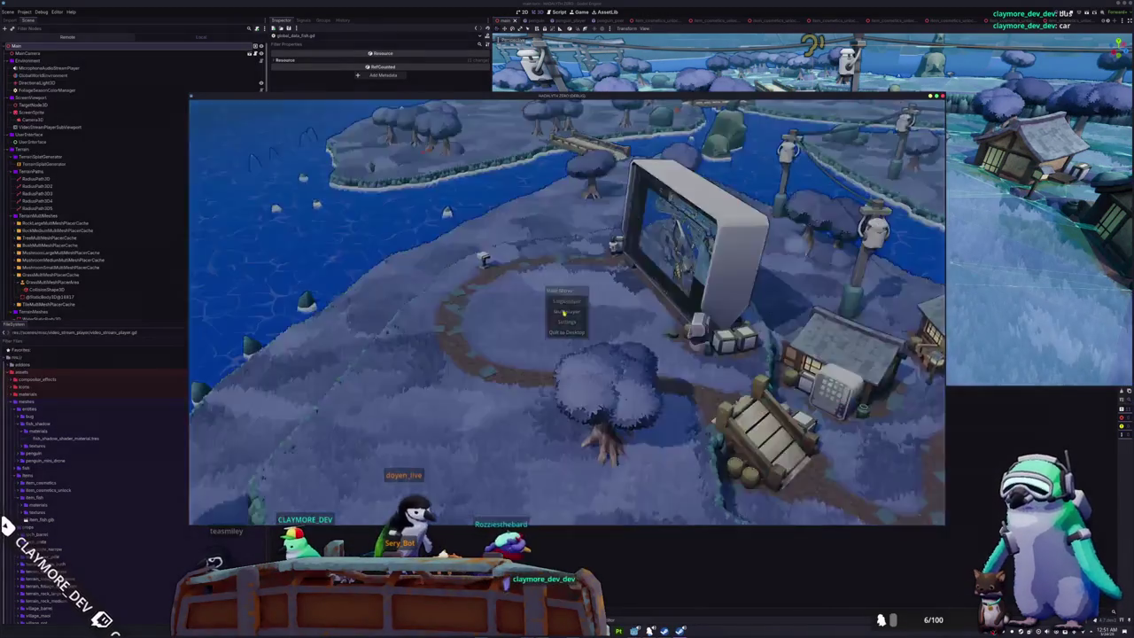
click(563, 312)
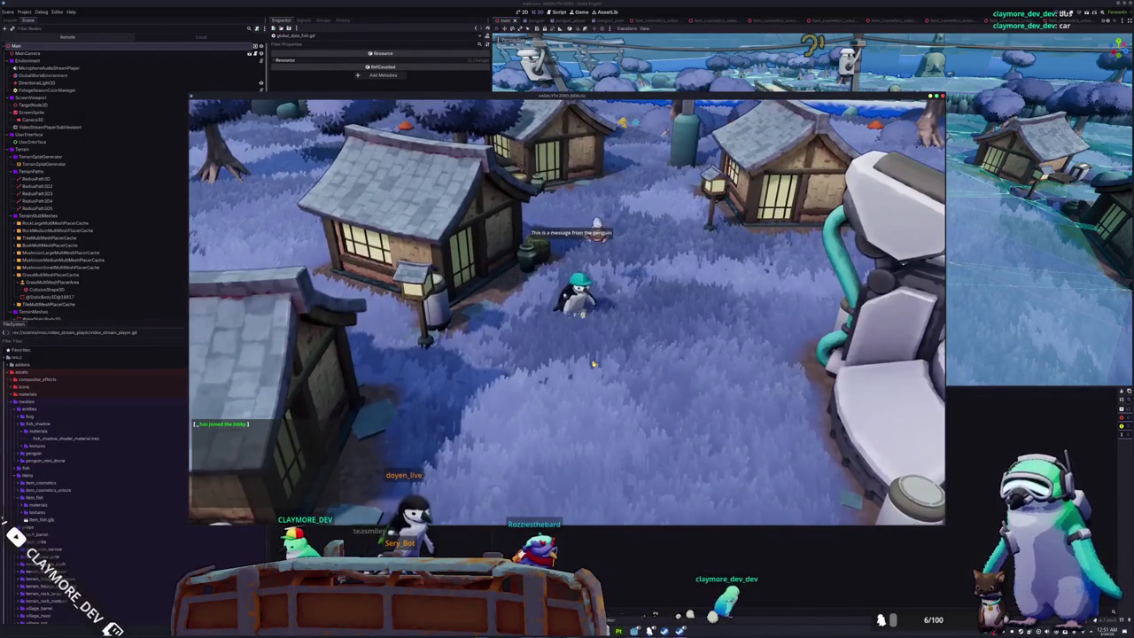
- In penguin.gd, insert blank lines after the name-root visibility function
key(d)
key(alt+Tab)
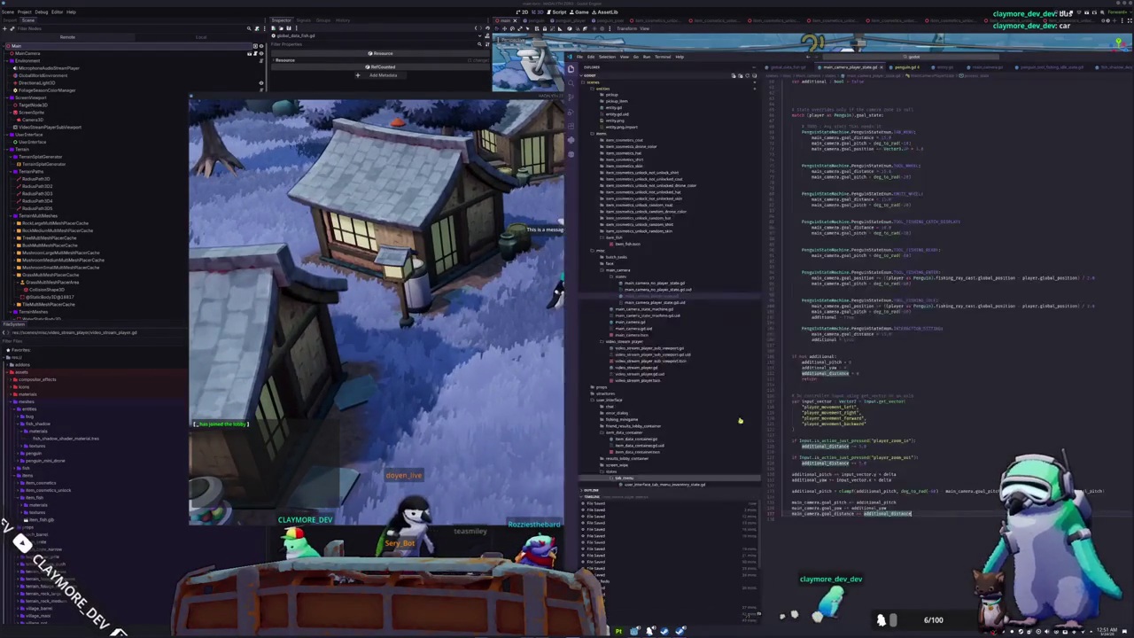
scroll(833, 351, down, 5)
scroll(833, 351, up, 10)
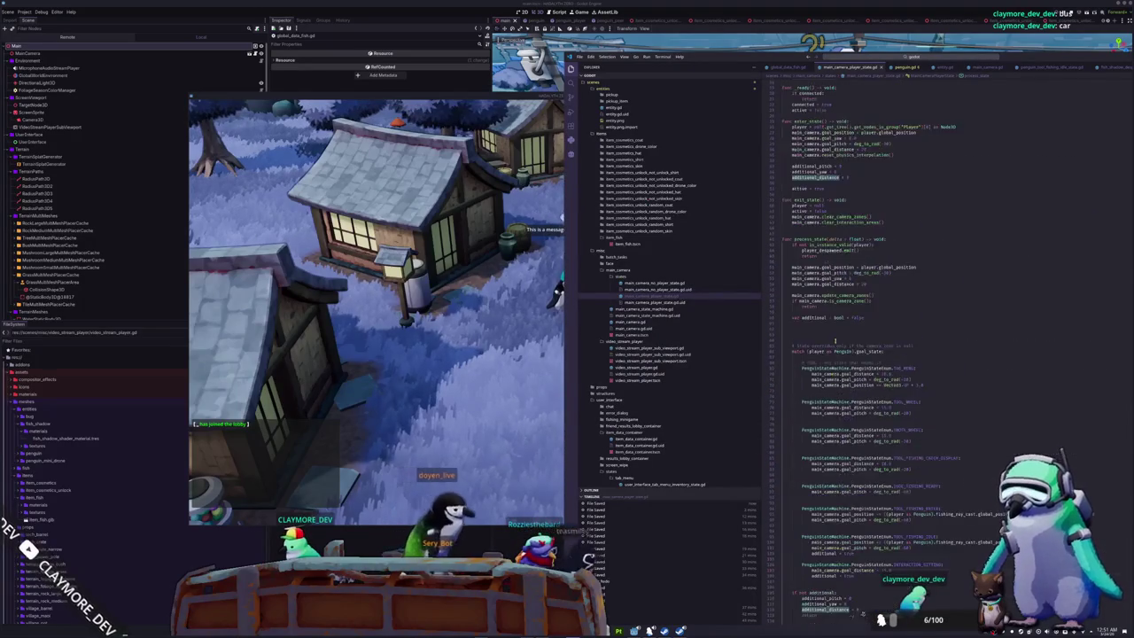
click(905, 68)
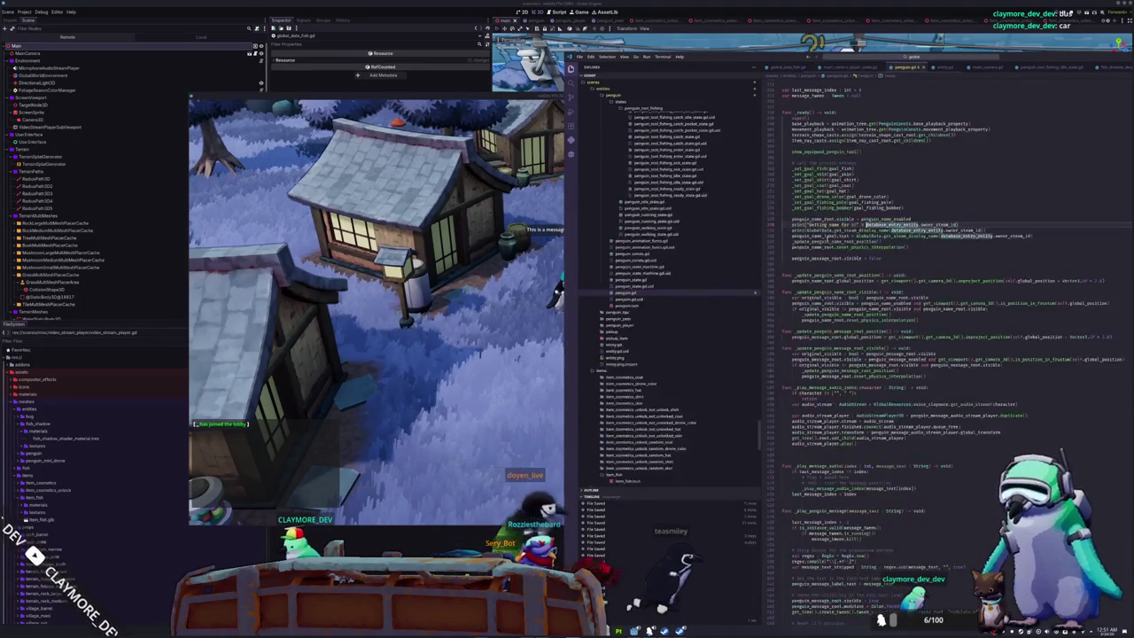
click(923, 326)
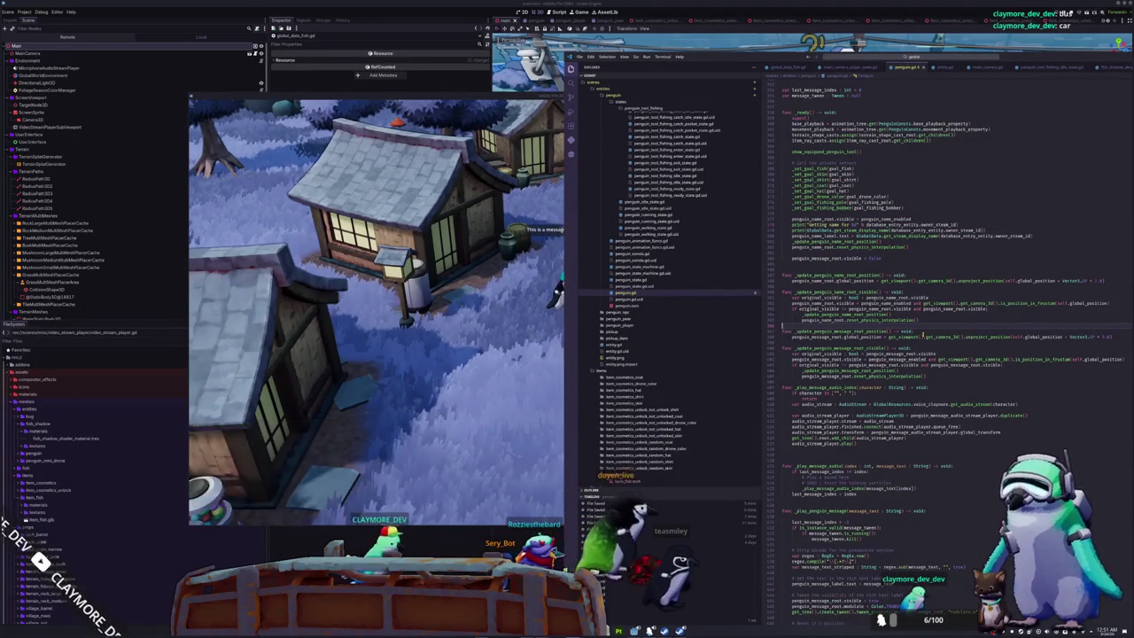
key(Return)
key(Return)
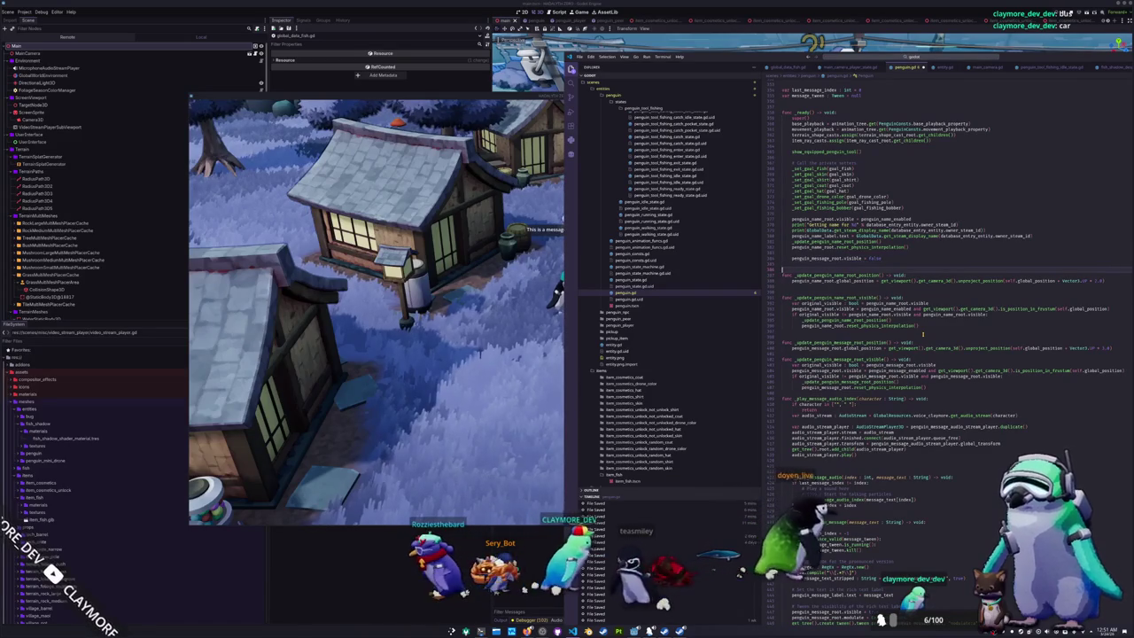
key(Return)
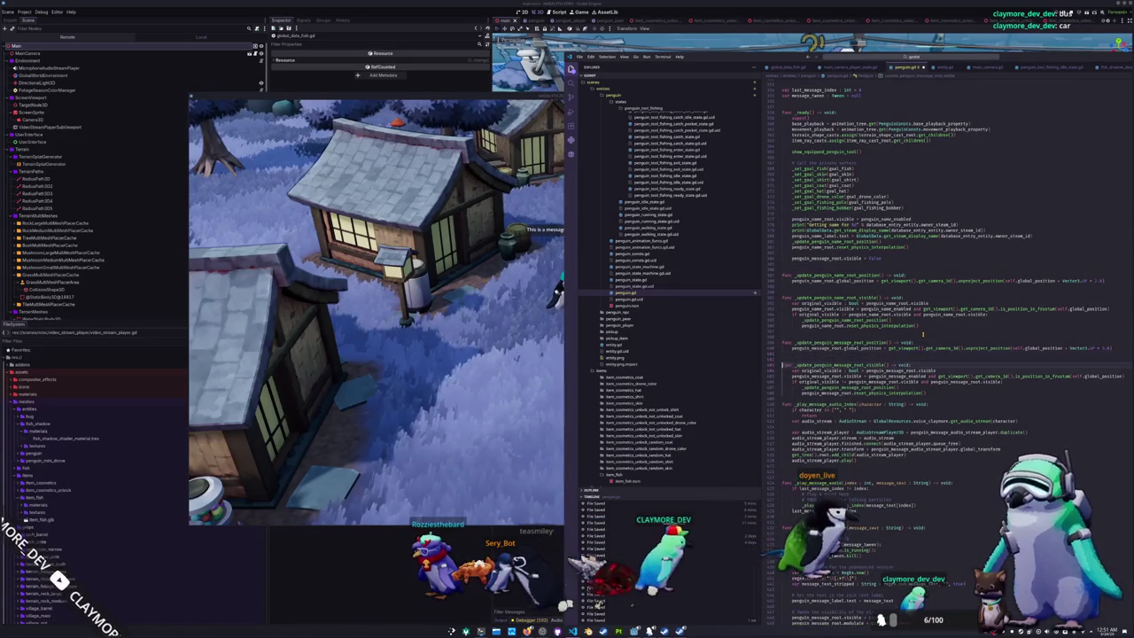
- Change penguin_message_enabled on line 424 to original, then return to the running game
key(ctrl+d)
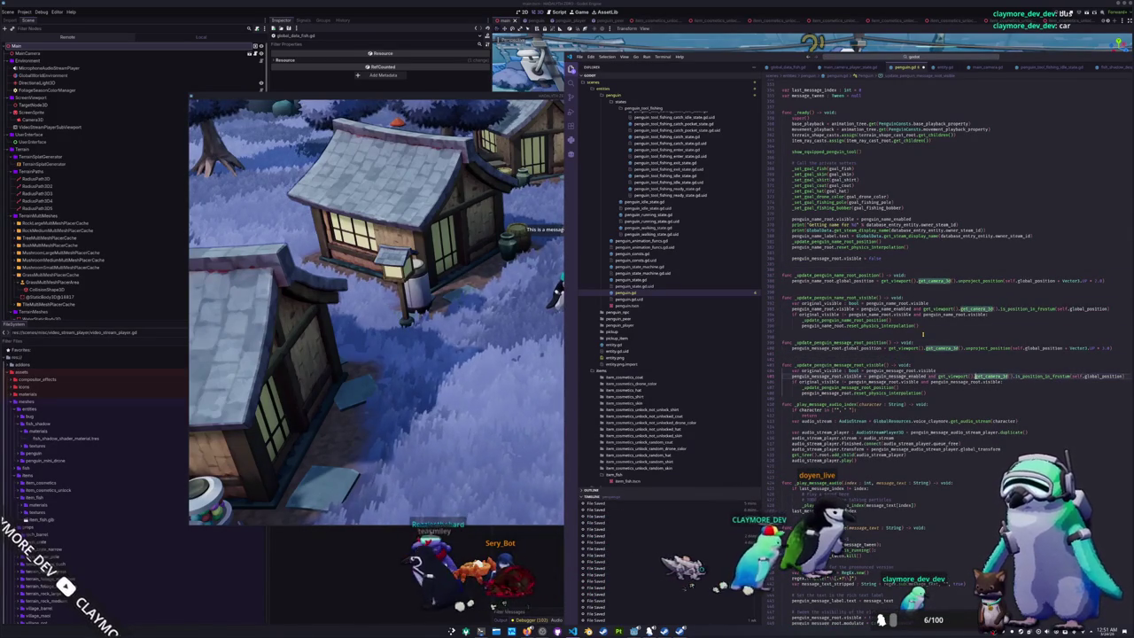
key(ctrl+shift+l)
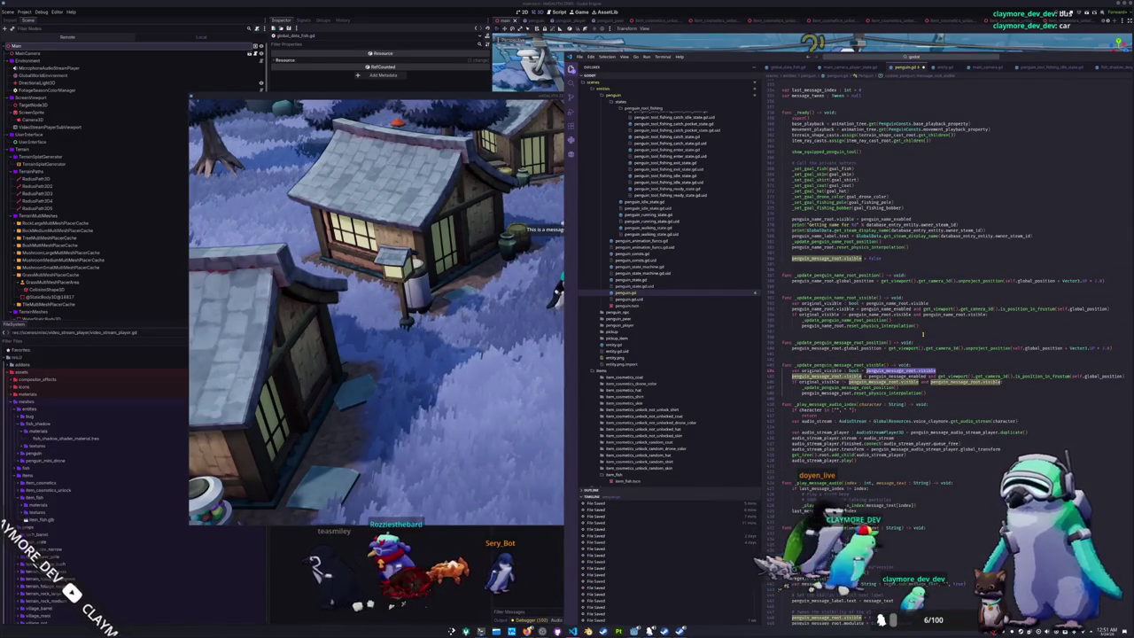
key(Escape)
key(ctrl+shift+Right)
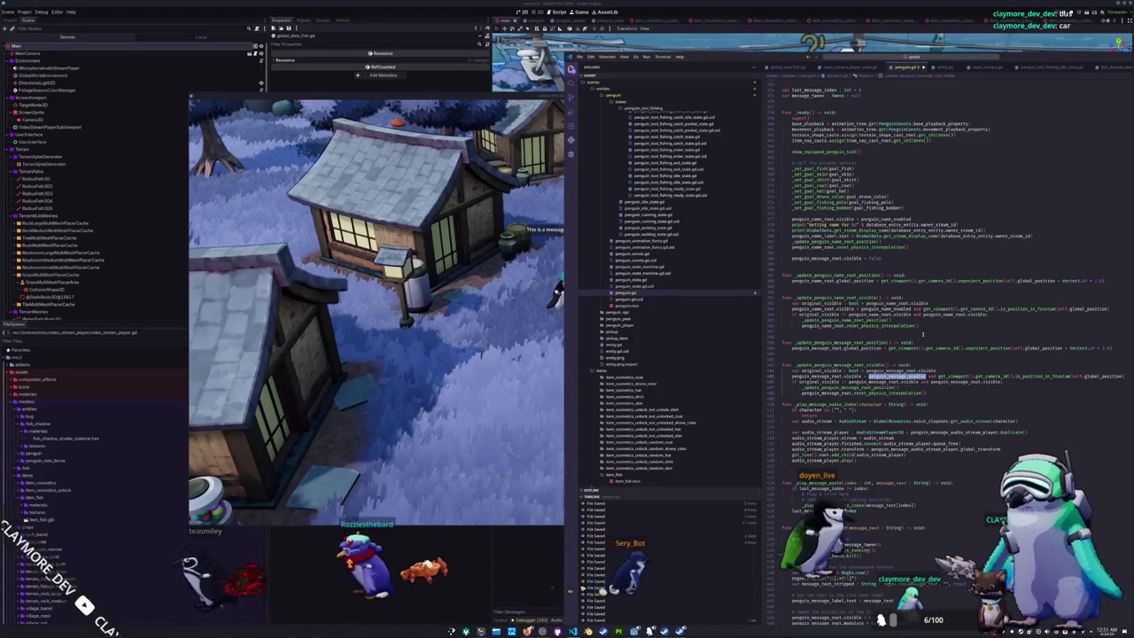
text(original)
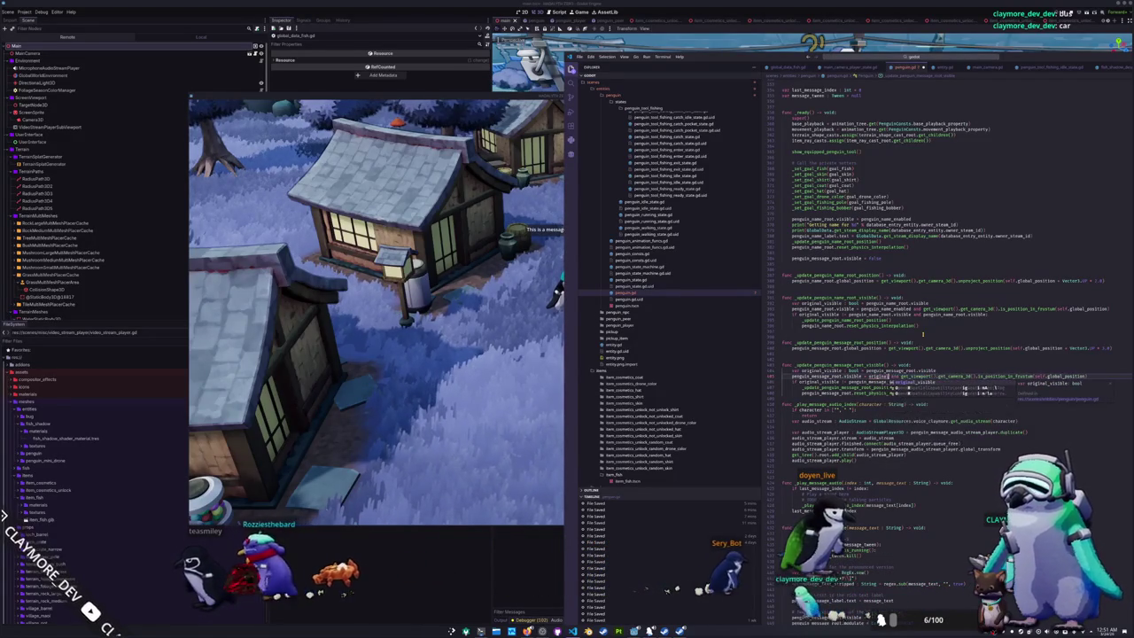
click(507, 346)
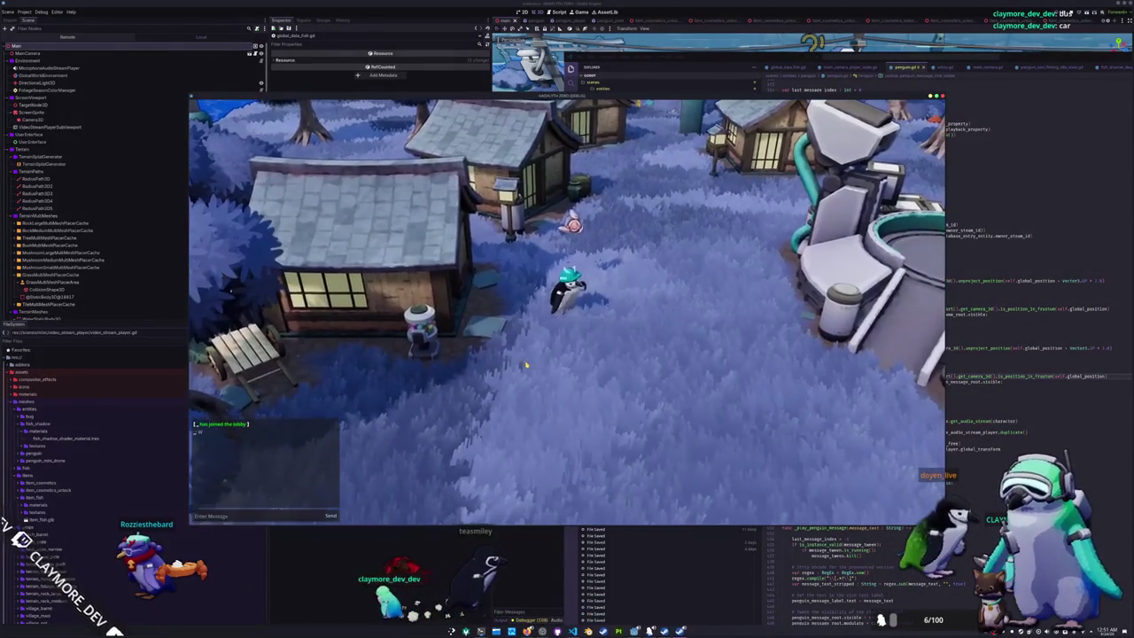
- Send 'wwww' in chat, walk the penguin onto the wooden bridge, and cast the line
text(wwww)
key(Return)
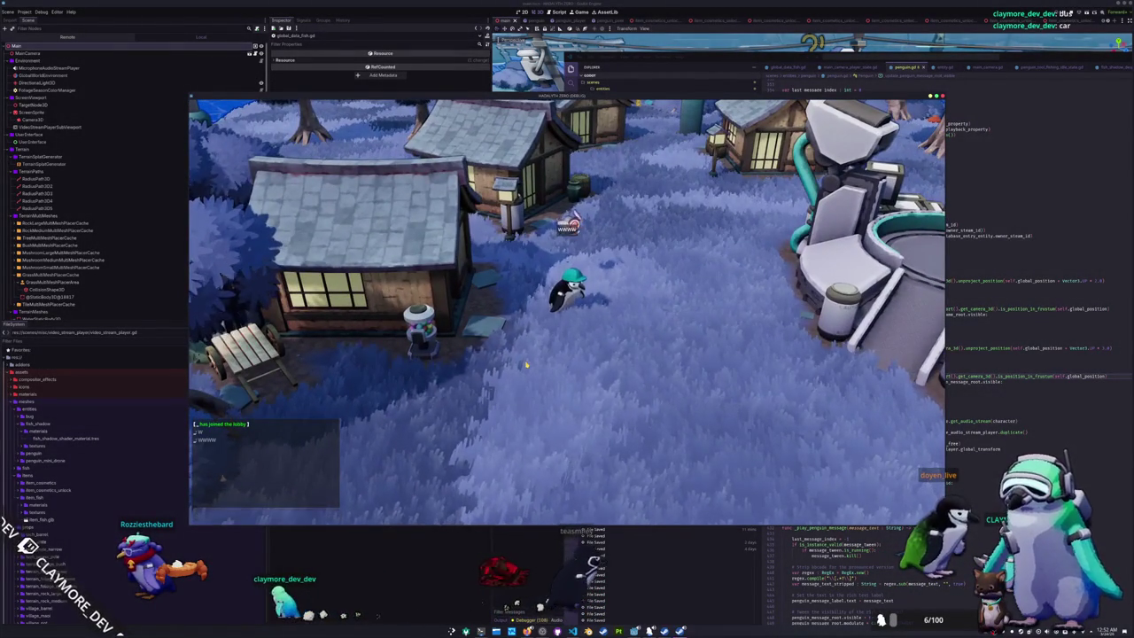
key(s)
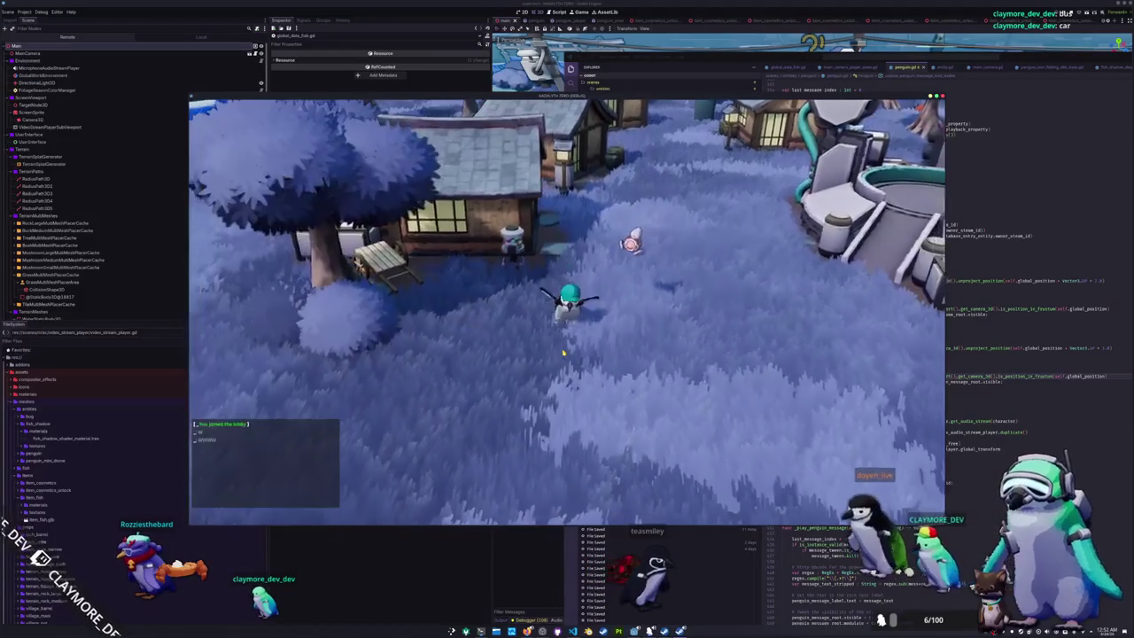
key(a)
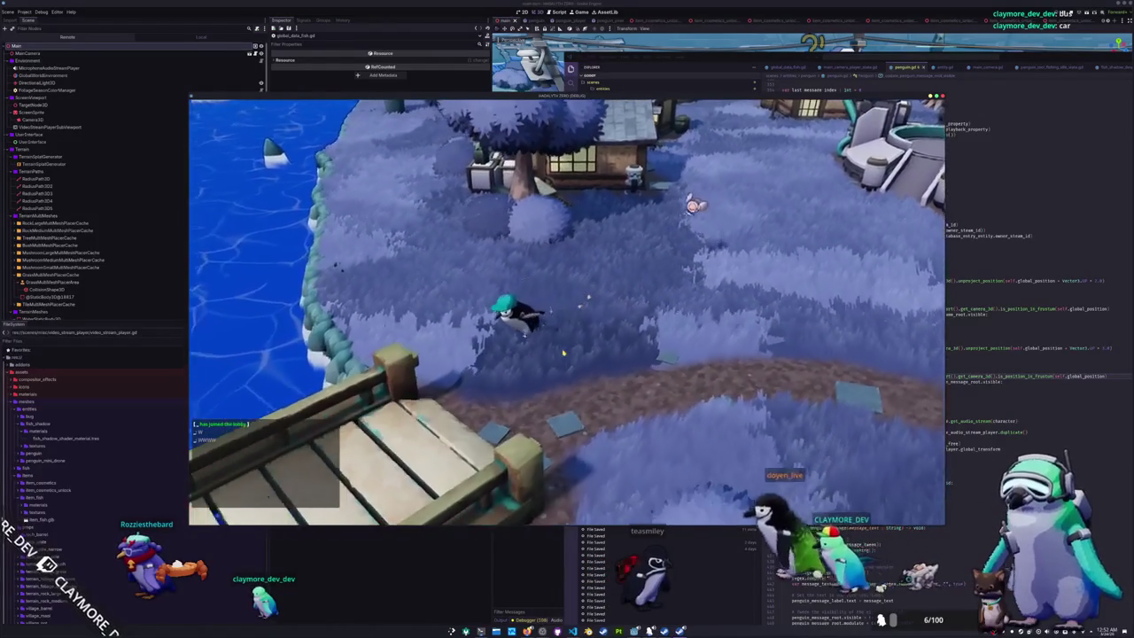
key(w)
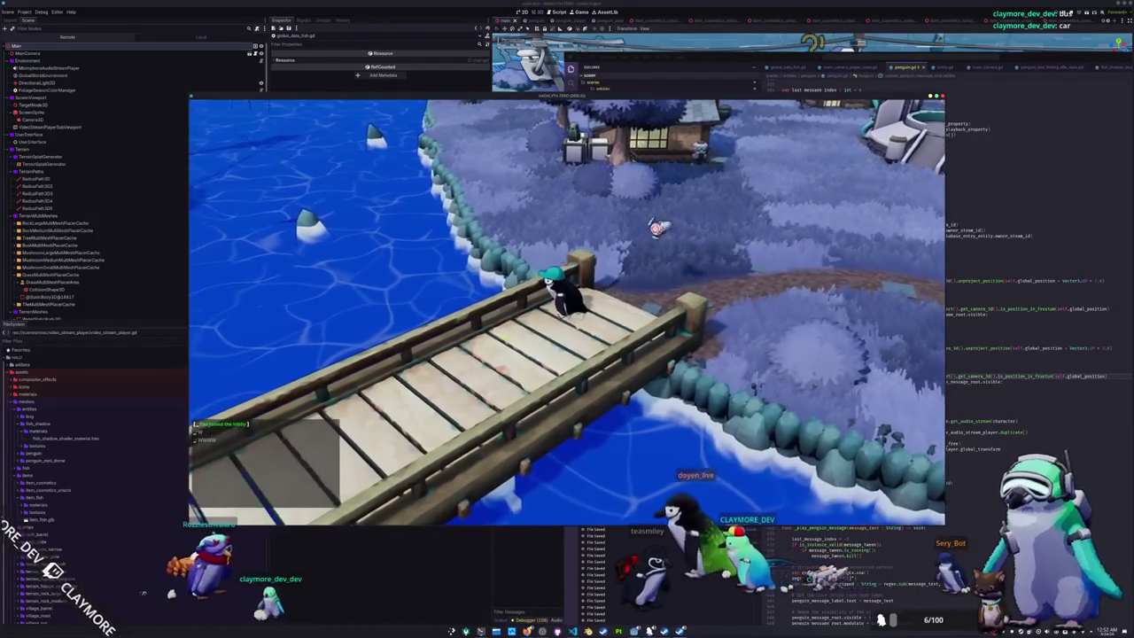
key(a)
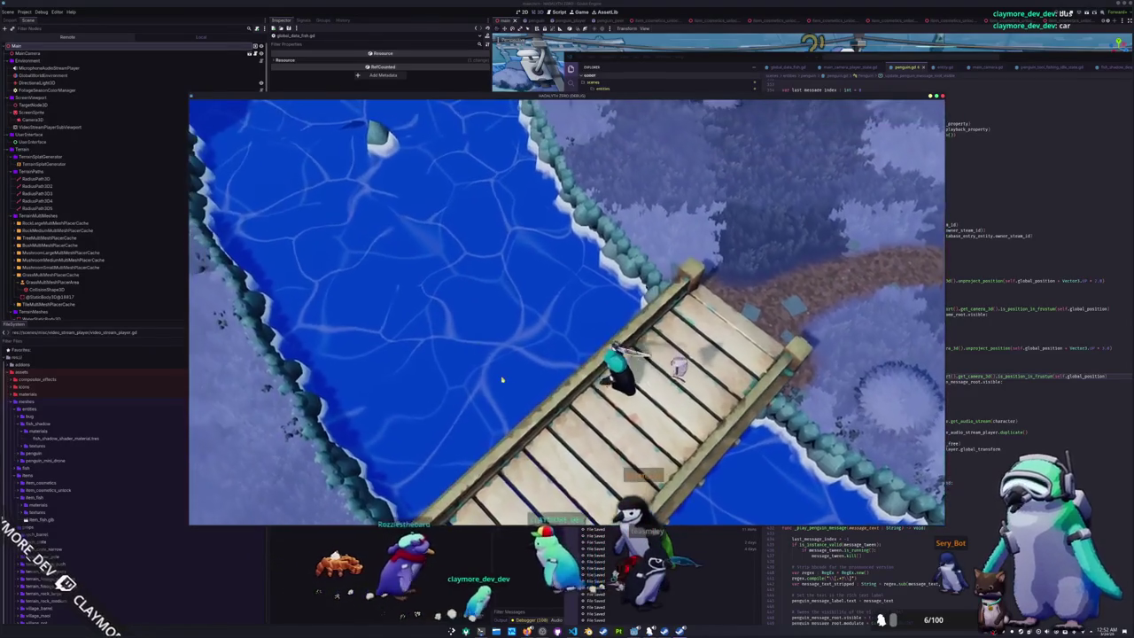
click(510, 370)
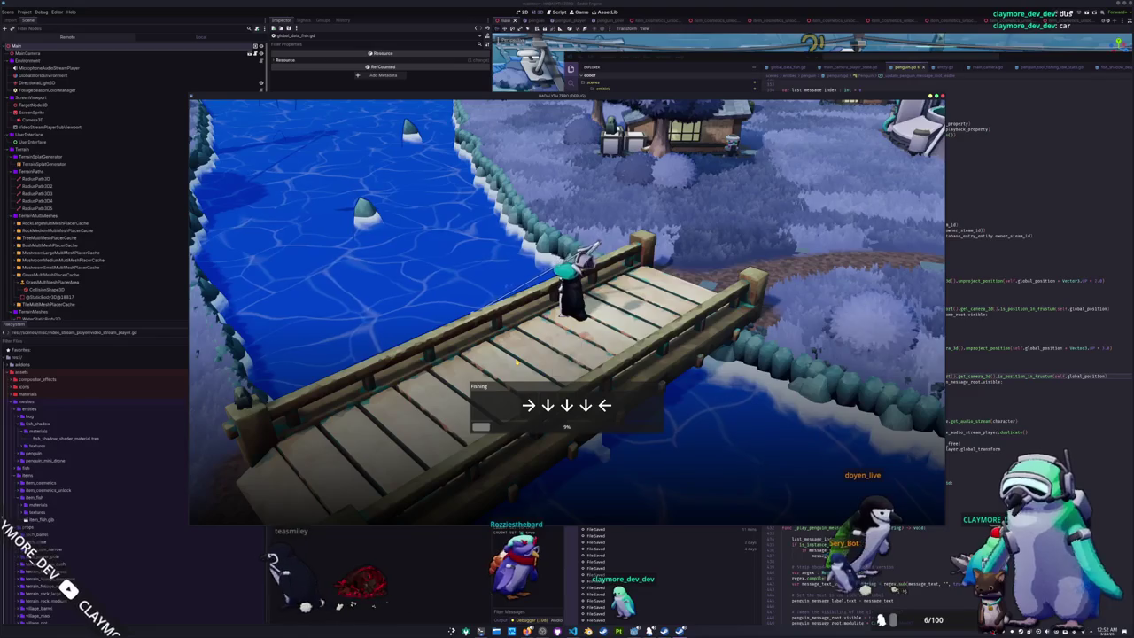
- Complete the fishing arrow sequence to land a Common Barbel
key(Right)
key(Down)
key(Down)
key(Down)
key(Left)
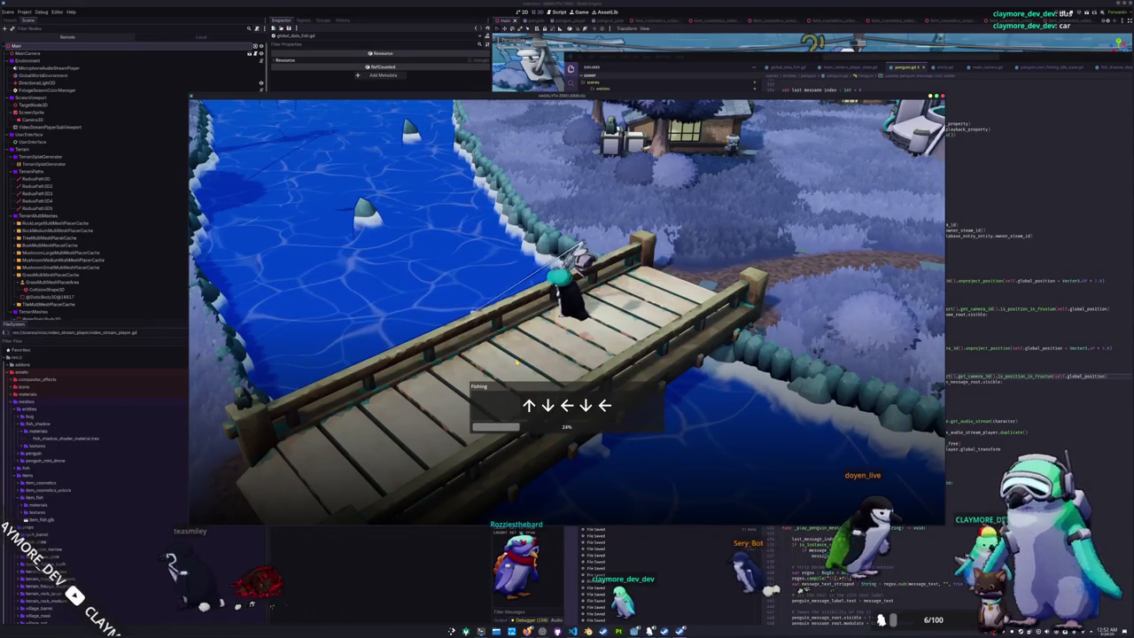
key(Left)
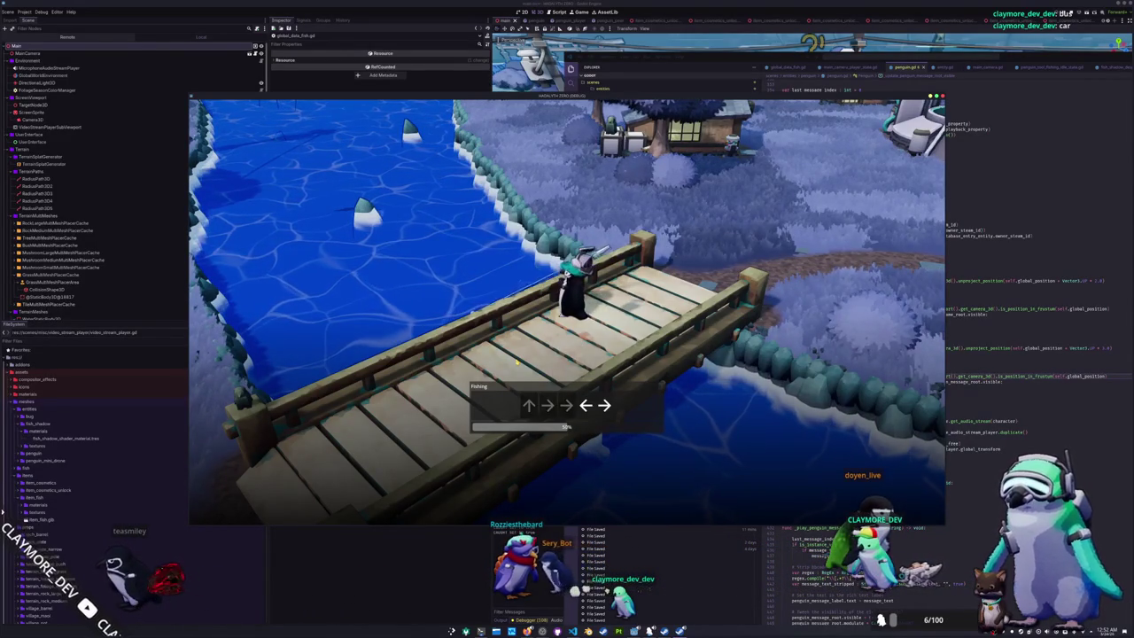
key(Left)
key(Right)
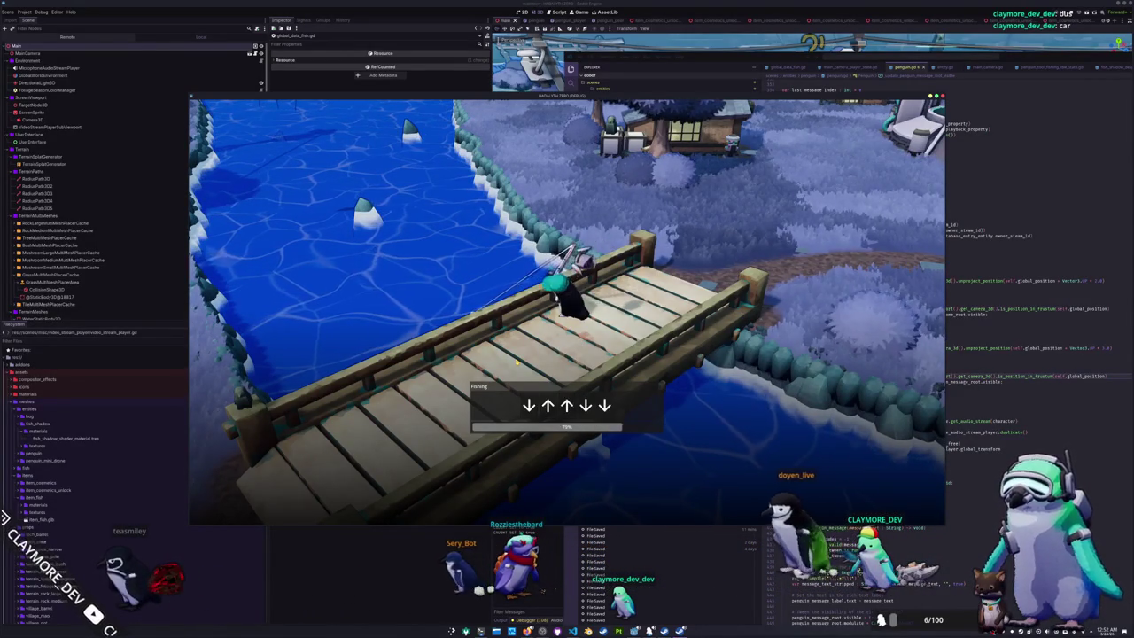
key(Down)
key(Up)
key(Up)
key(Down)
key(Down)
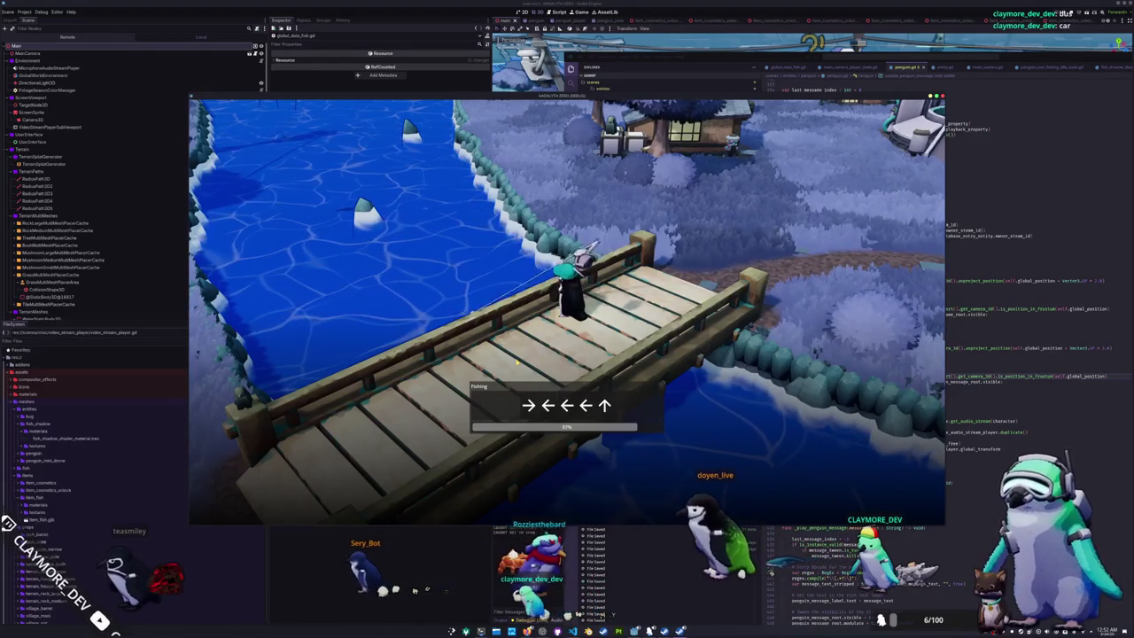
key(Right)
key(Left)
key(Left)
key(Left)
key(Up)
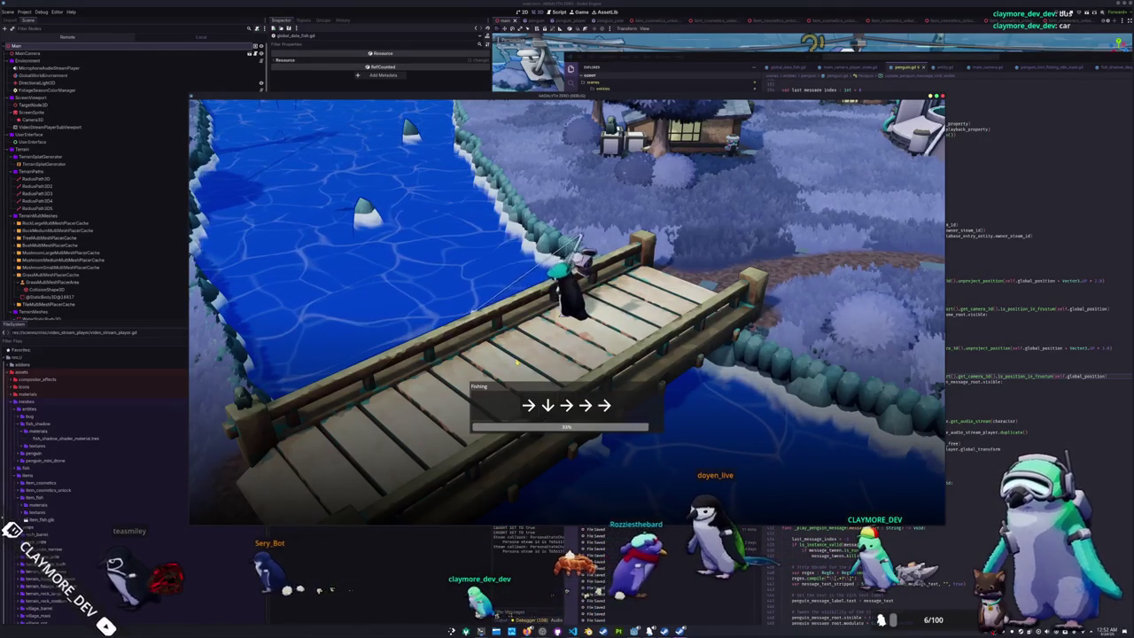
key(Right)
key(Down)
key(Right)
key(Right)
key(Right)
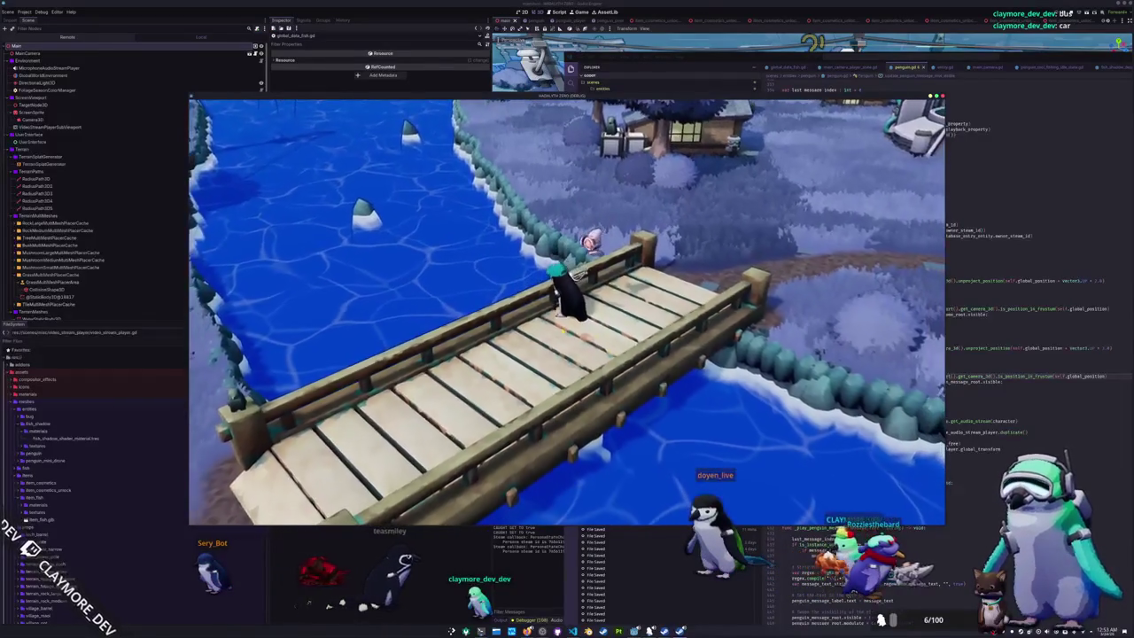
- Dismiss the in-game menu and inventory, then stop the game with F8
key(Escape)
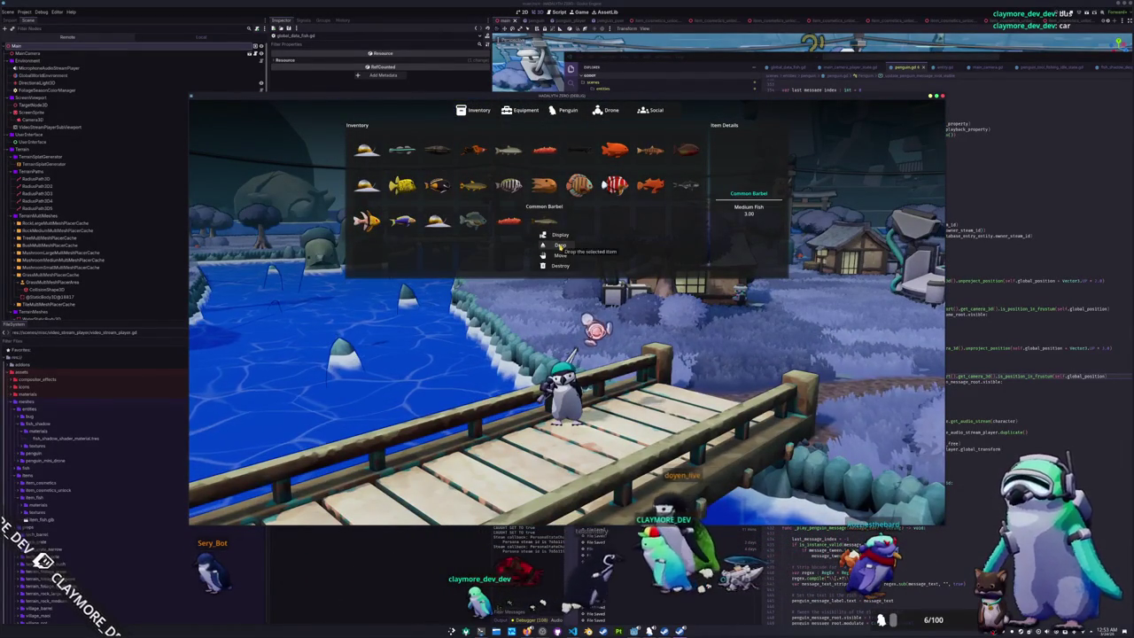
key(Escape)
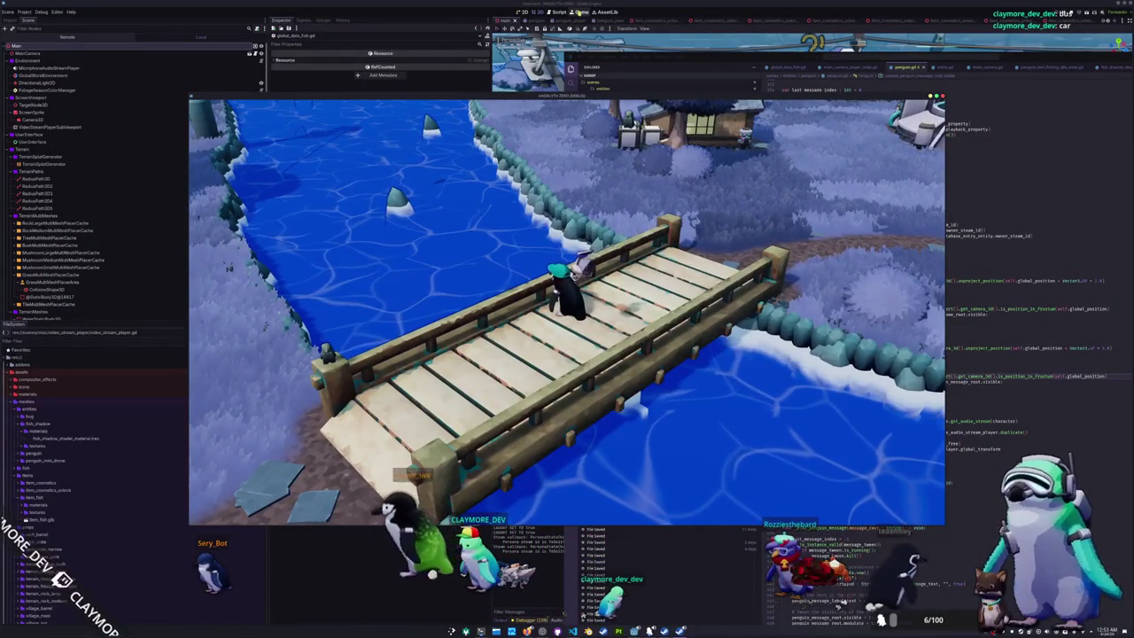
key(F8)
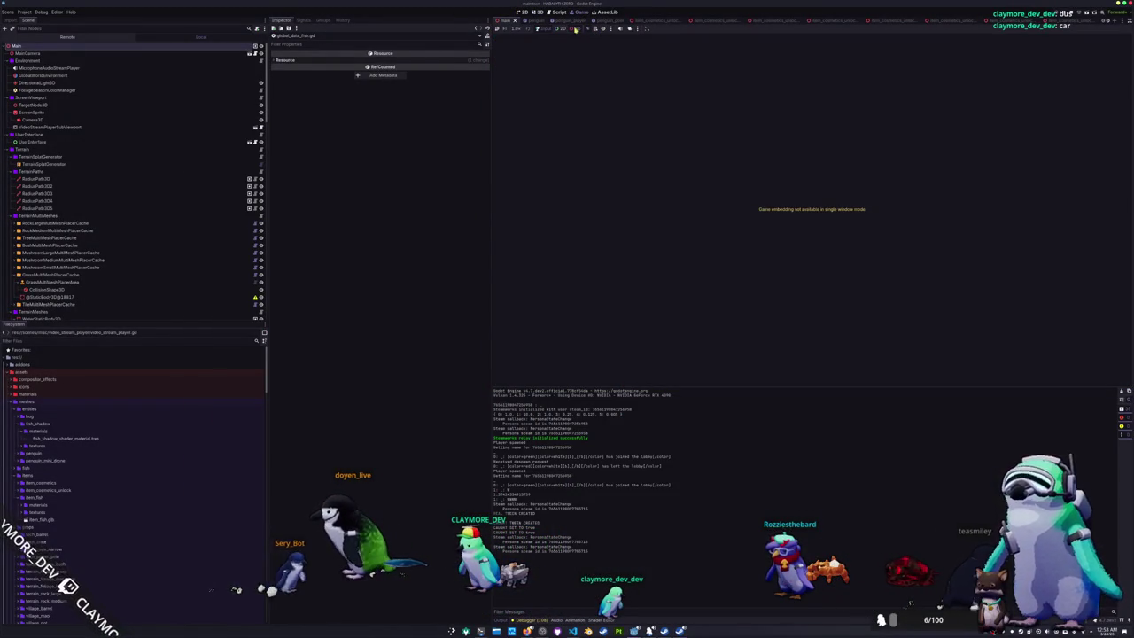
- Relaunch the game, stopping it once and running it again from the editor
key(F5)
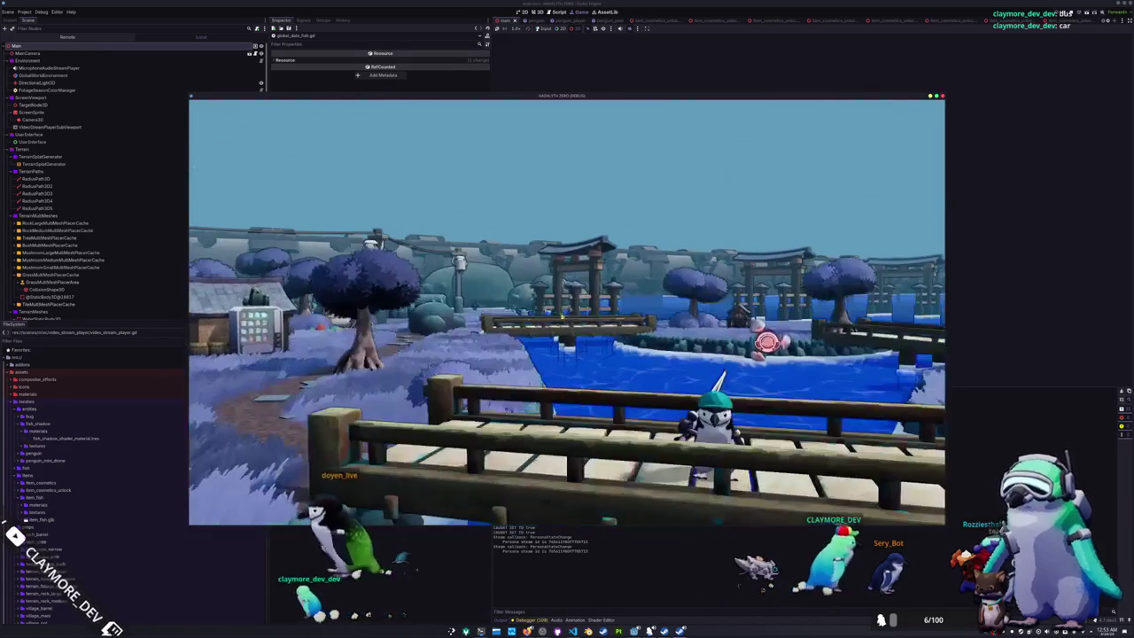
key(F8)
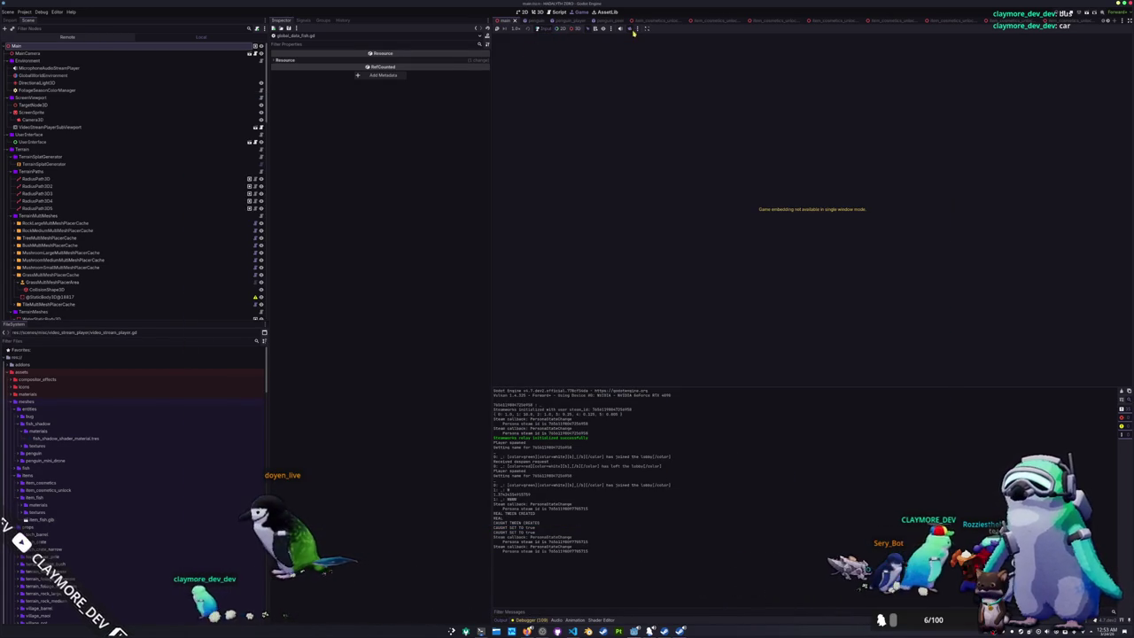
click(629, 30)
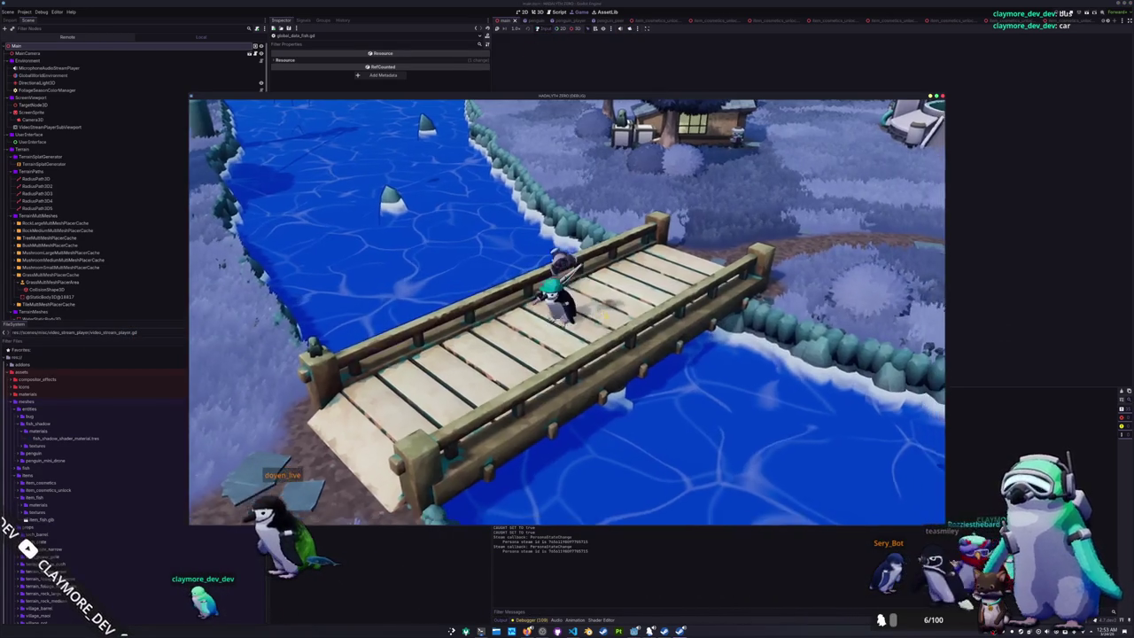
- Open the inventory, bring up the Bluegill's actions, and walk off the bridge
key(i)
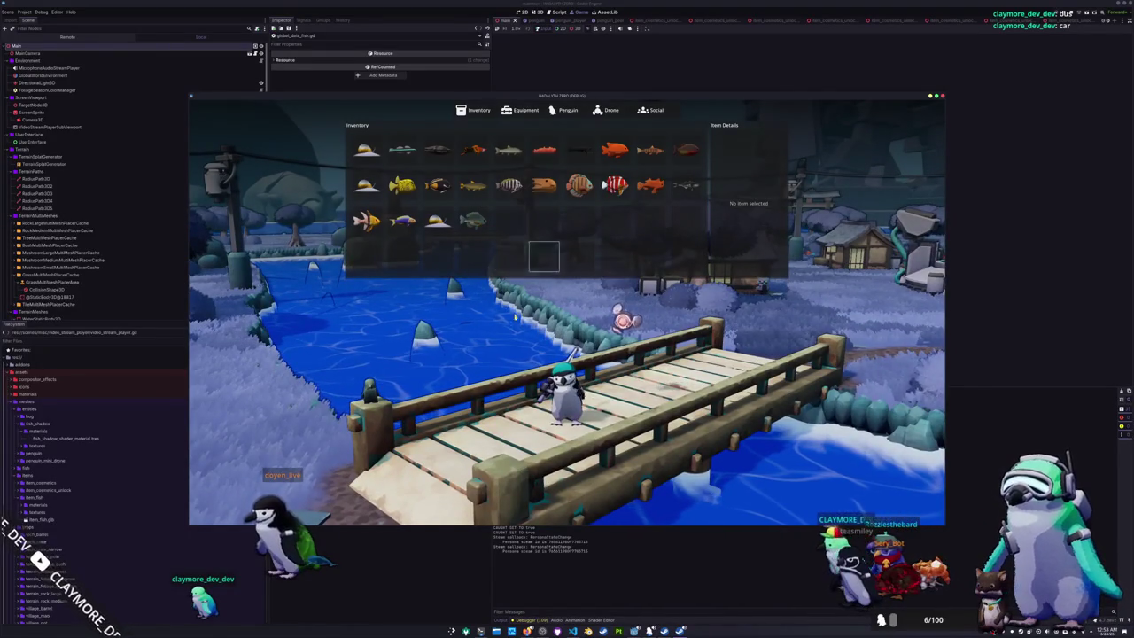
key(i)
key(i)
click(472, 220)
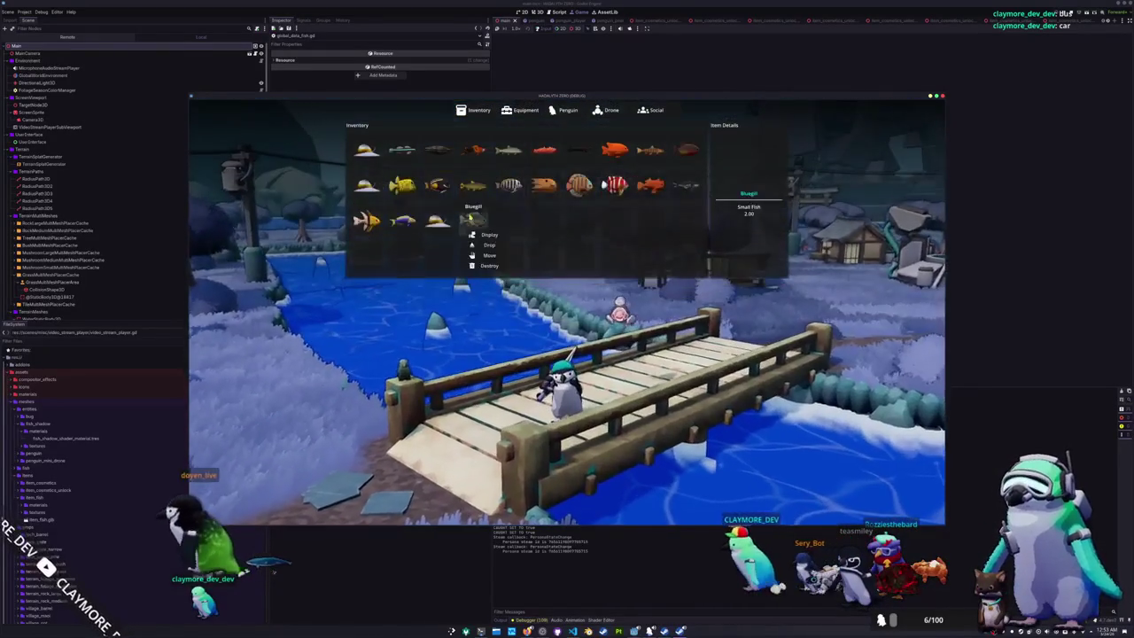
key(i)
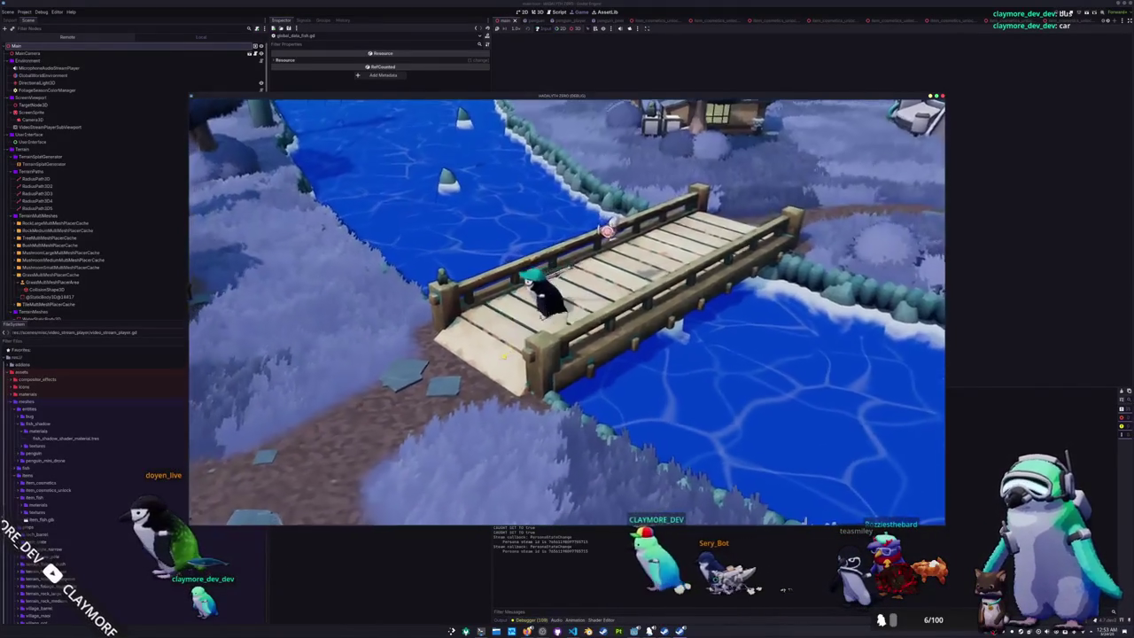
key(s)
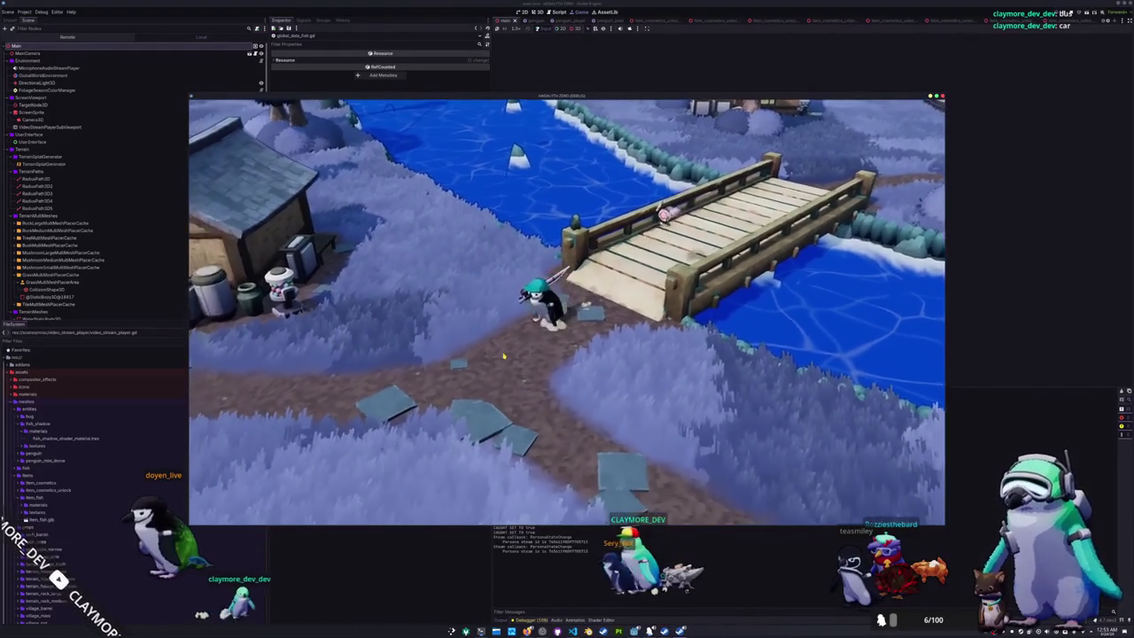
- Drop the Pajama Cardinalfish and another fish beside the penguin, then return to the code editor
key(i)
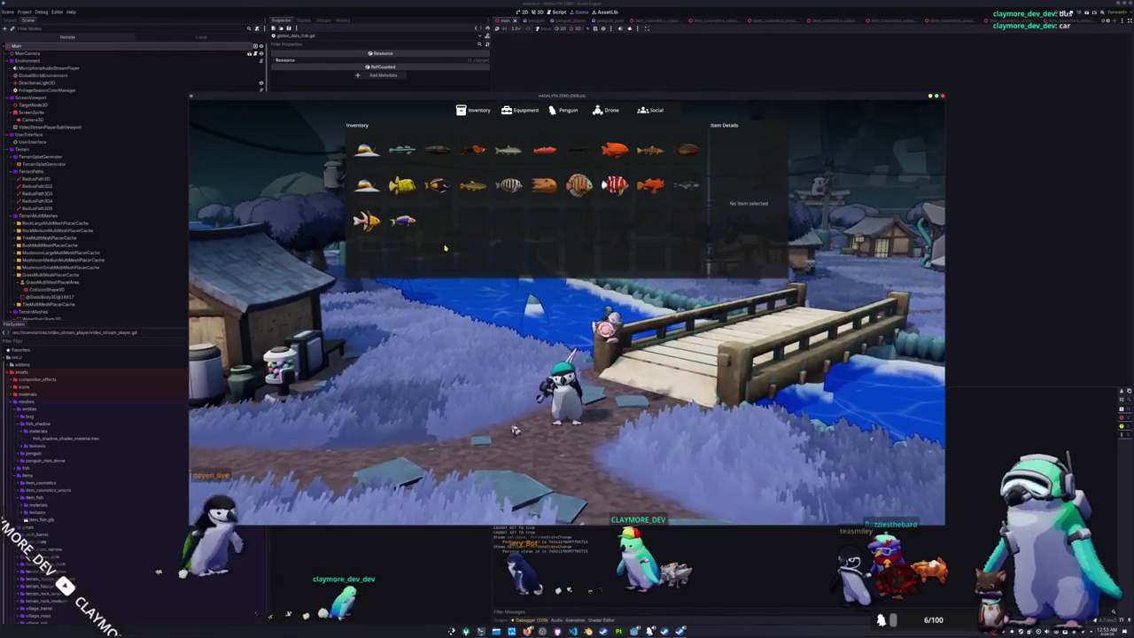
click(366, 220)
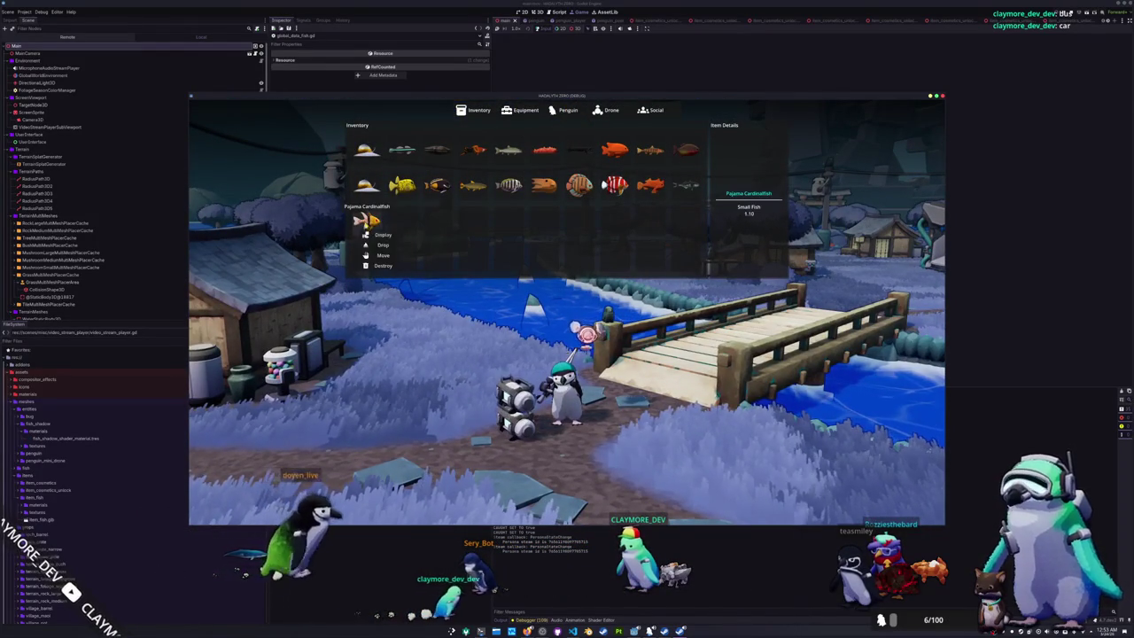
click(383, 245)
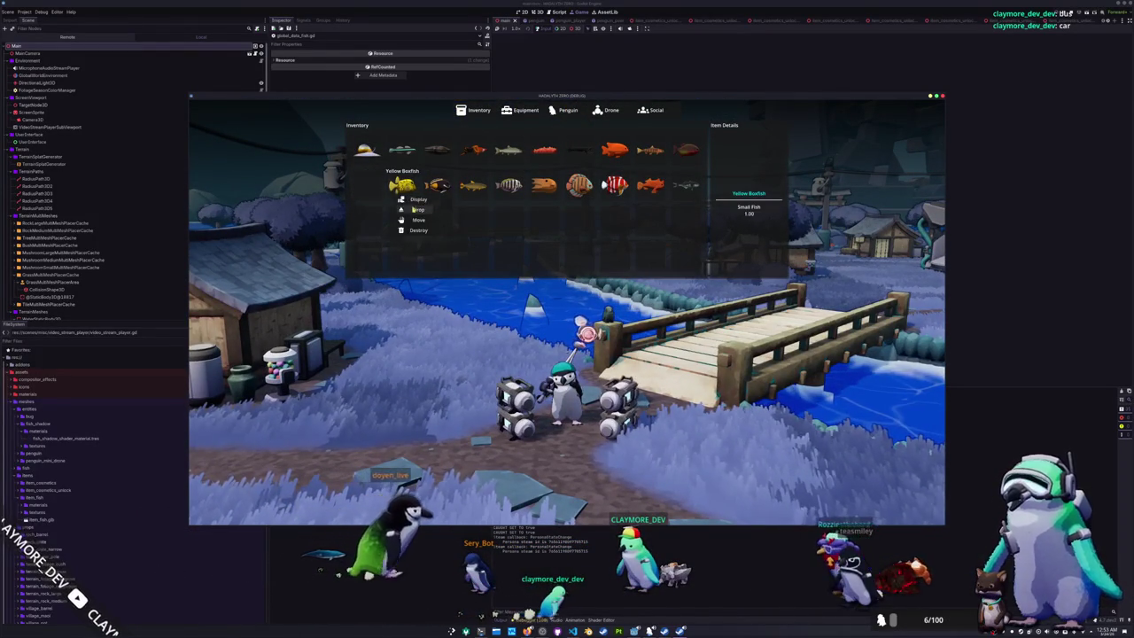
click(486, 210)
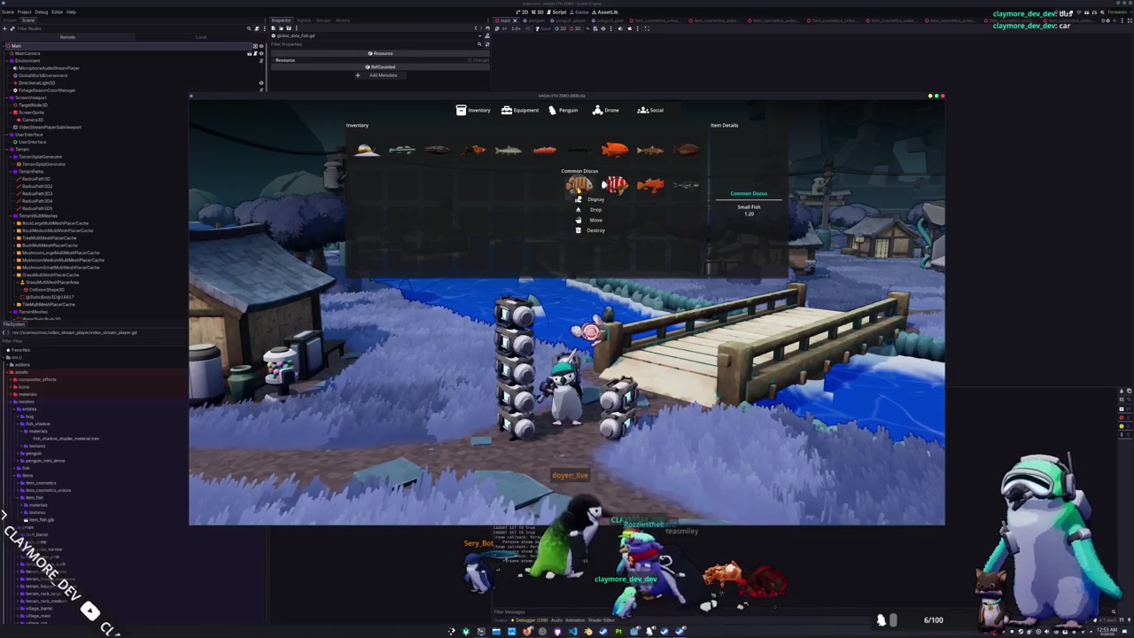
key(Tab)
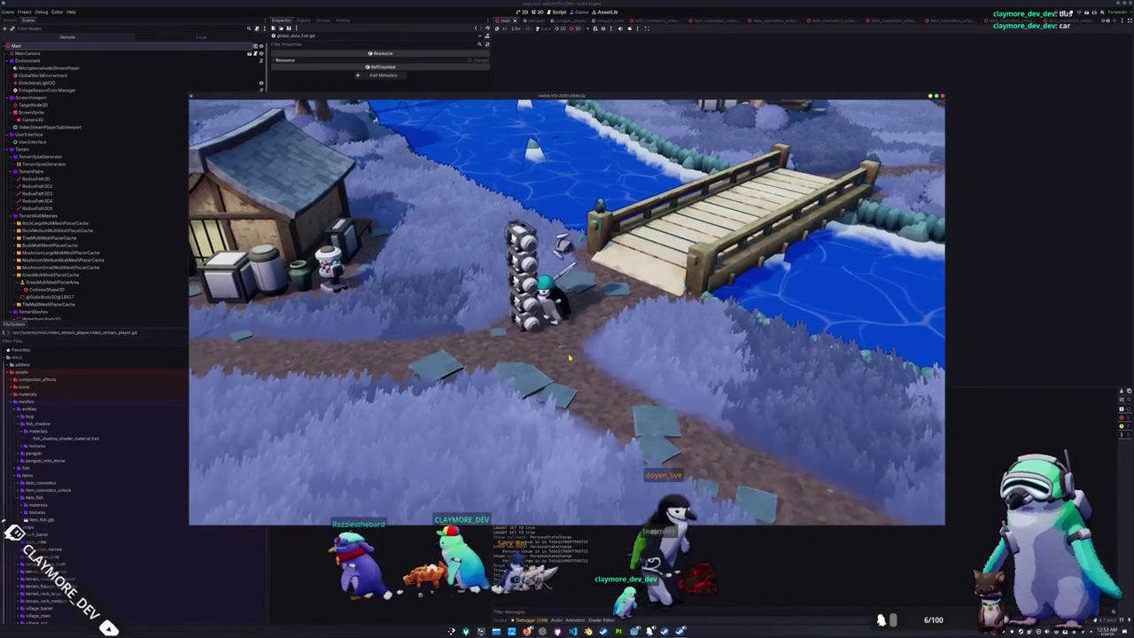
key(a)
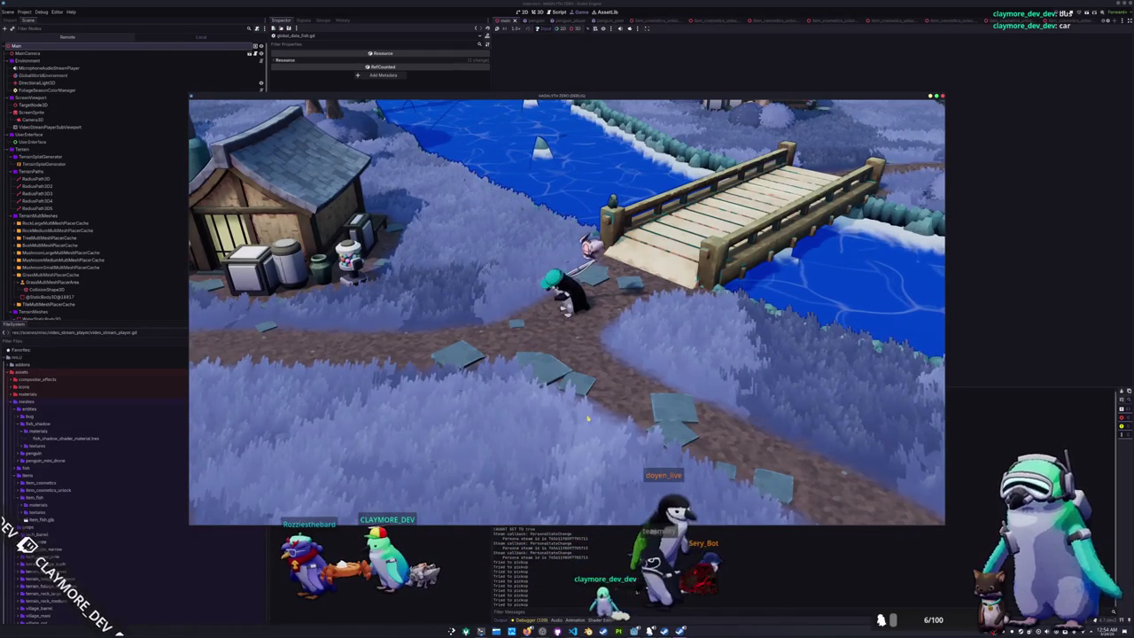
key(alt+Tab)
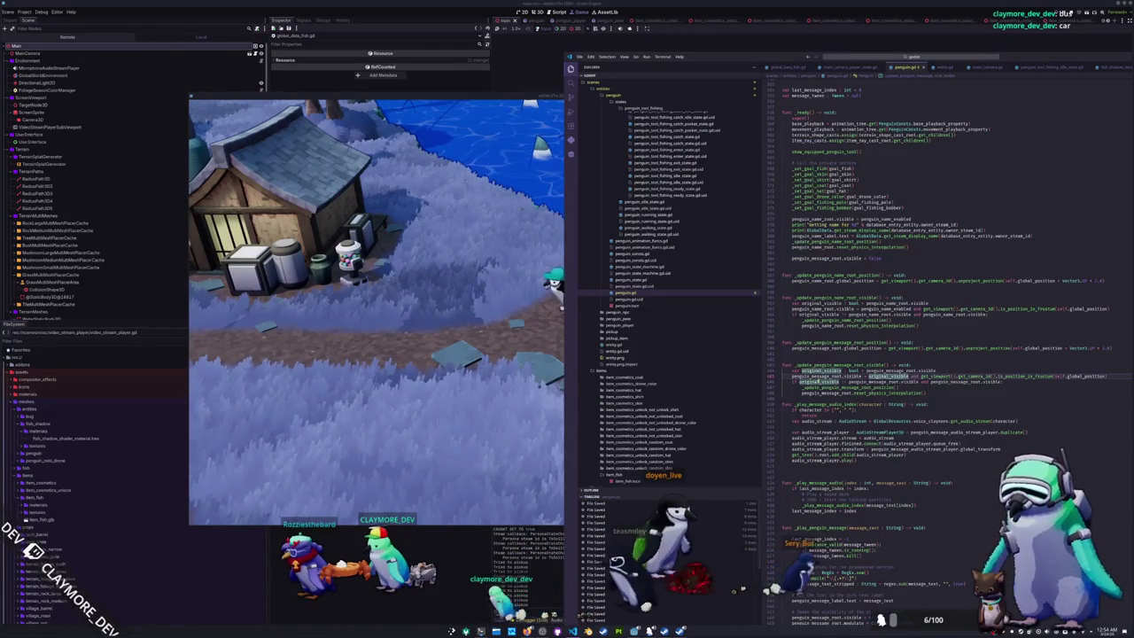
- Insert a blank line, then open the inventory menu UI state script via quick file search
click(782, 398)
key(Return)
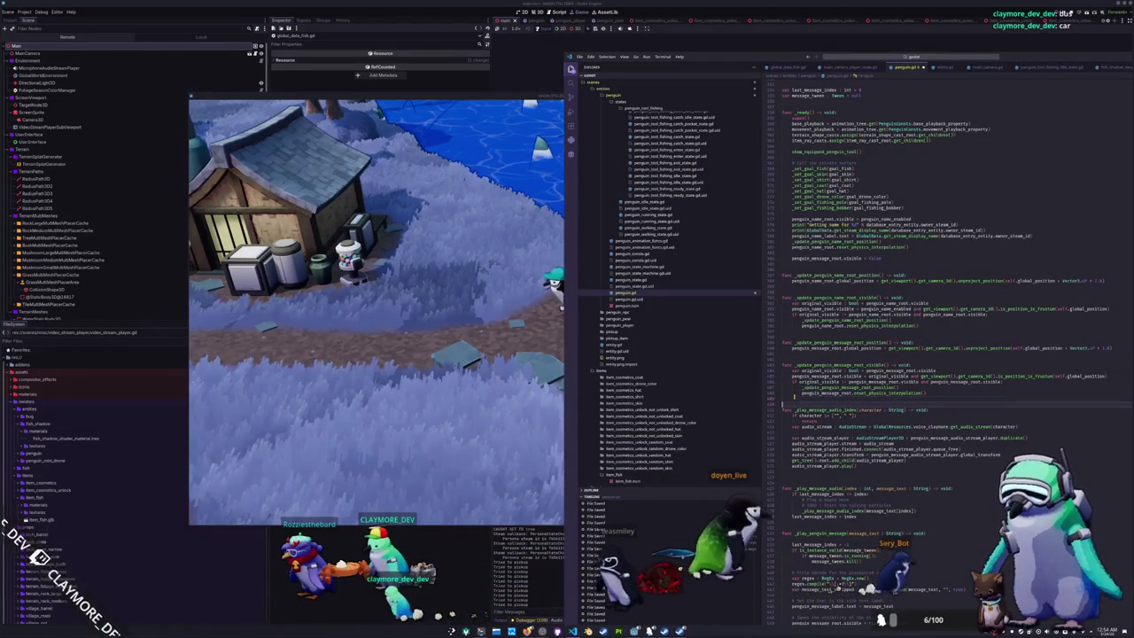
click(913, 56)
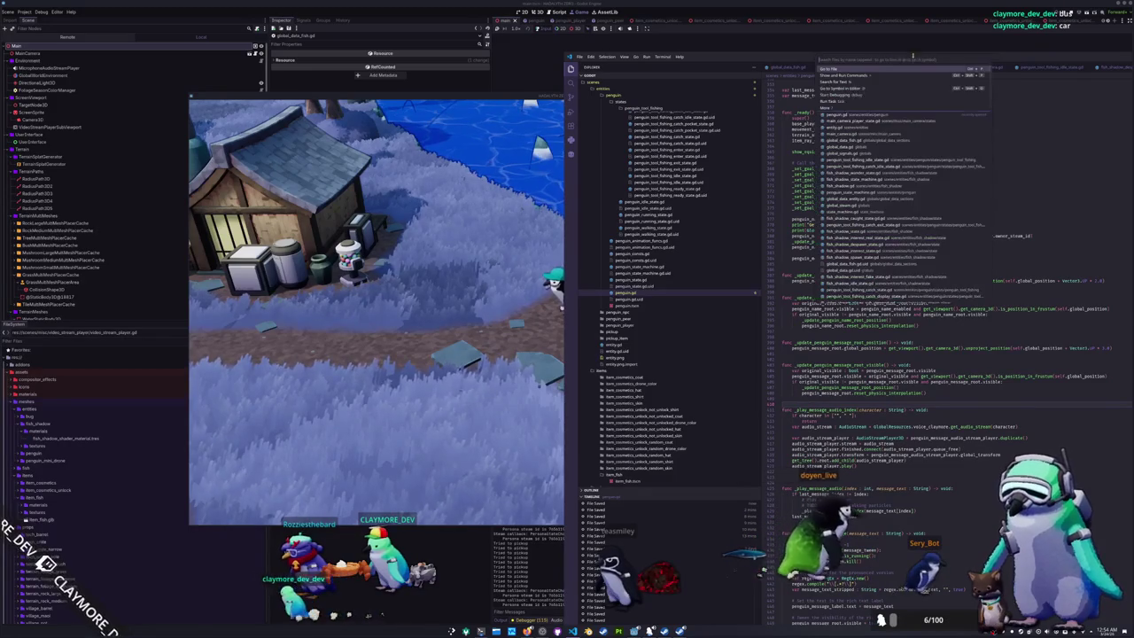
text(png)
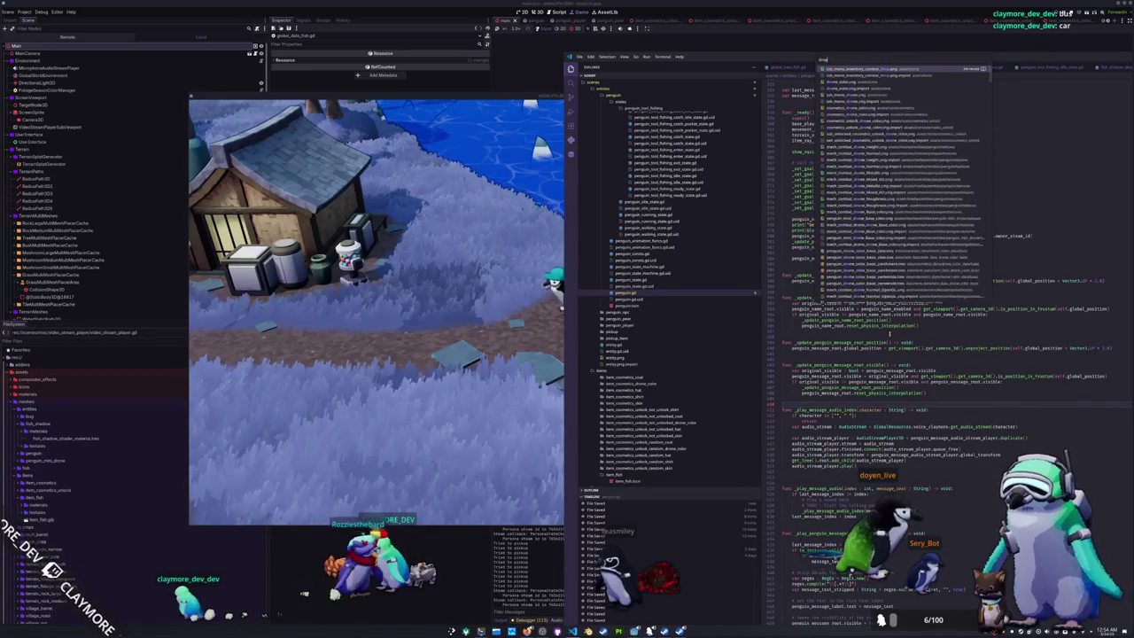
key(BackSpace)
key(BackSpace)
key(BackSpace)
text(ui_menu)
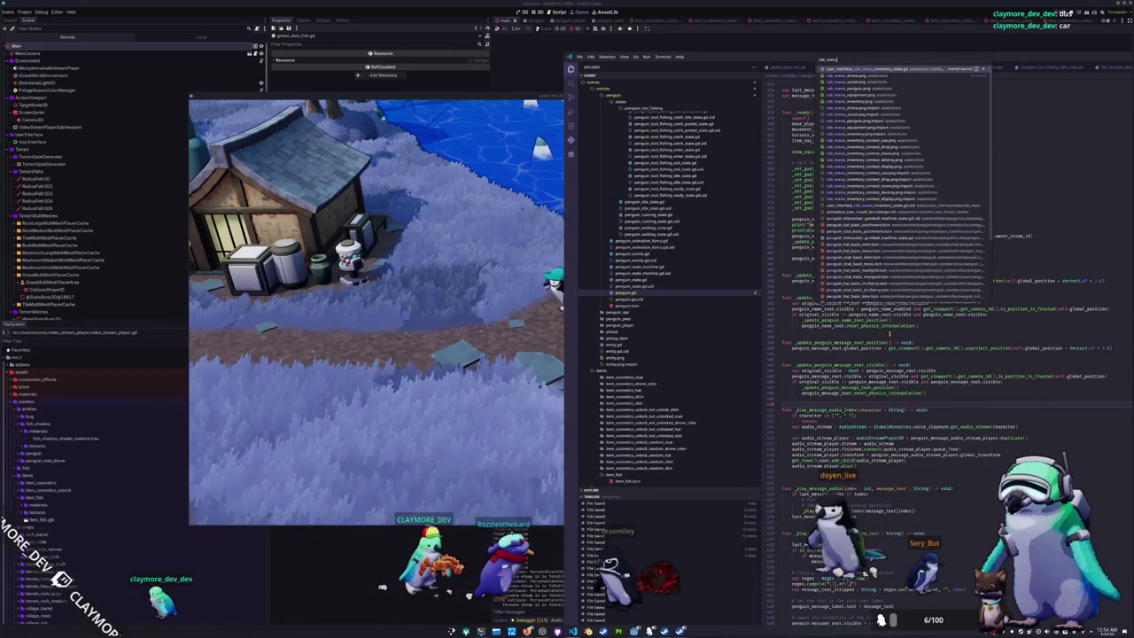
key(Return)
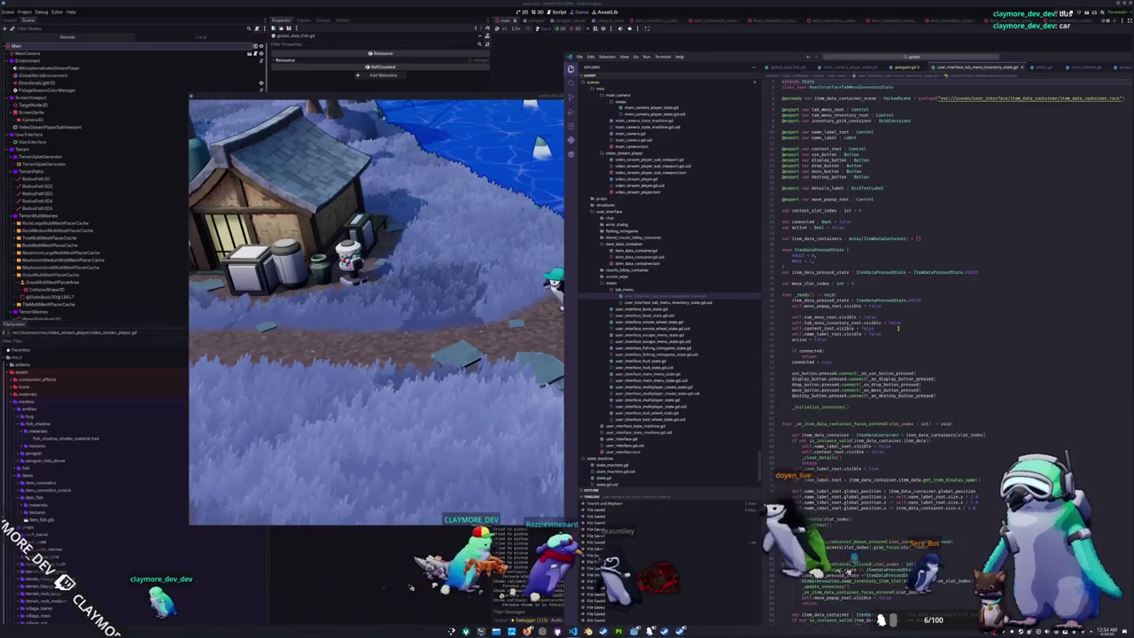
- Add 'if !is_instance_valid(penguin):' below the penguin lookup and jump to get_item_spawn_transform's definition
scroll(898, 328, down, 20)
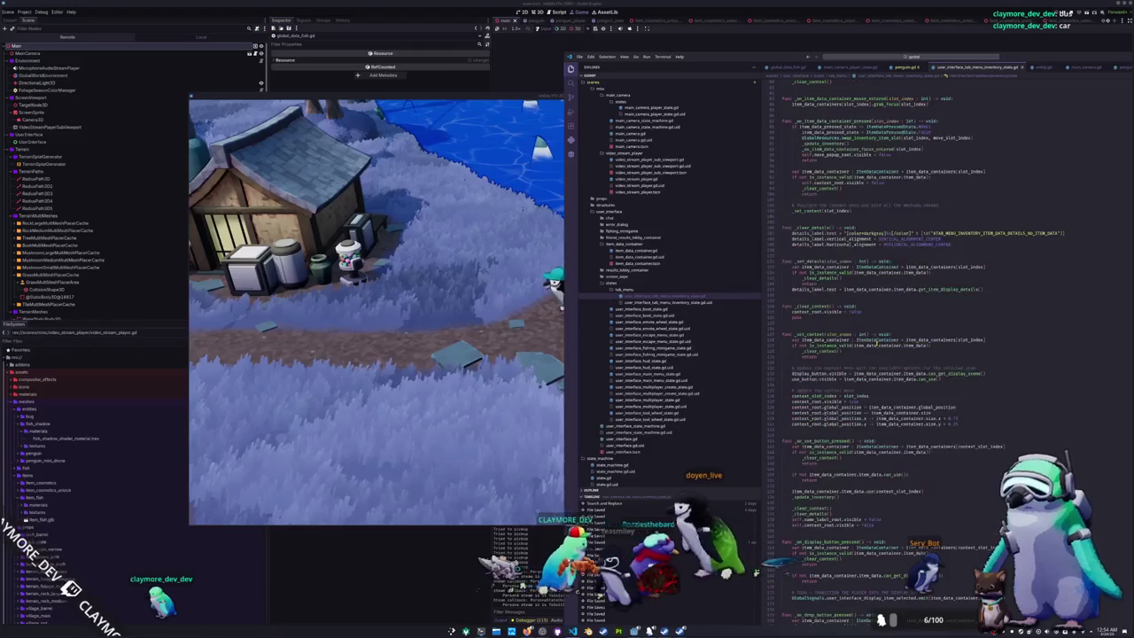
scroll(877, 342, down, 5)
scroll(900, 347, down, 5)
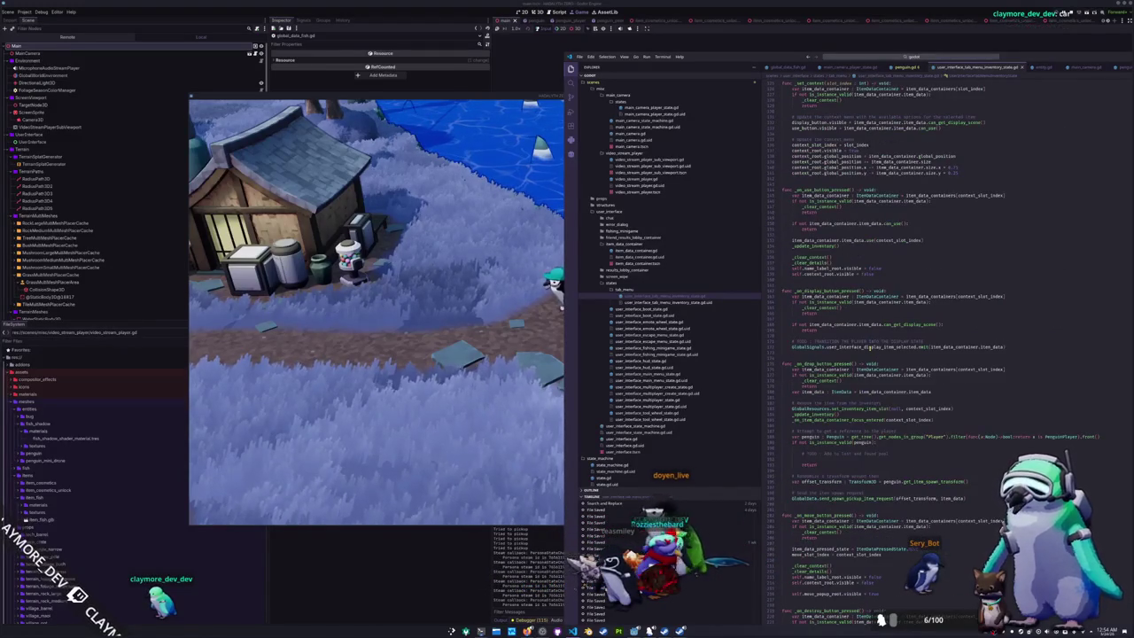
scroll(872, 346, down, 4)
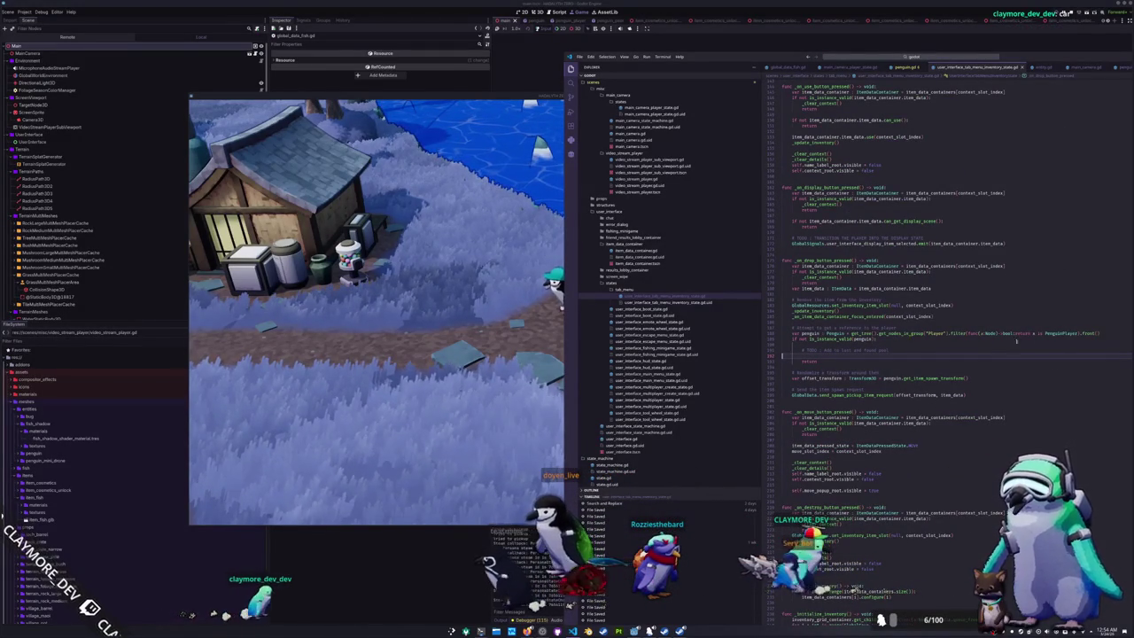
drag(877, 339, 982, 334)
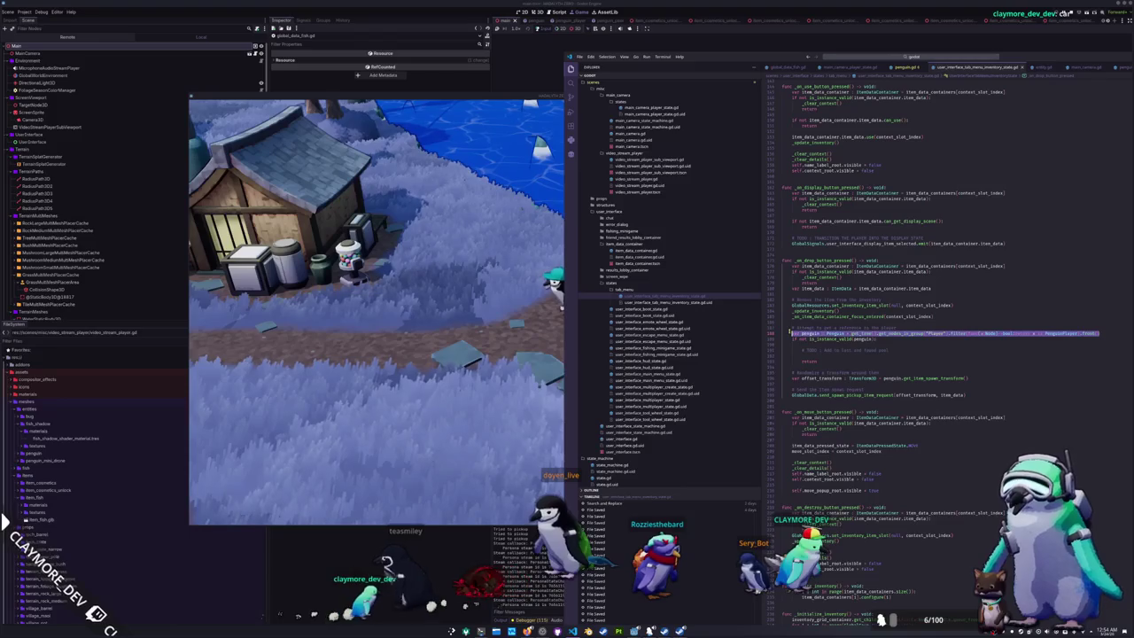
click(813, 357)
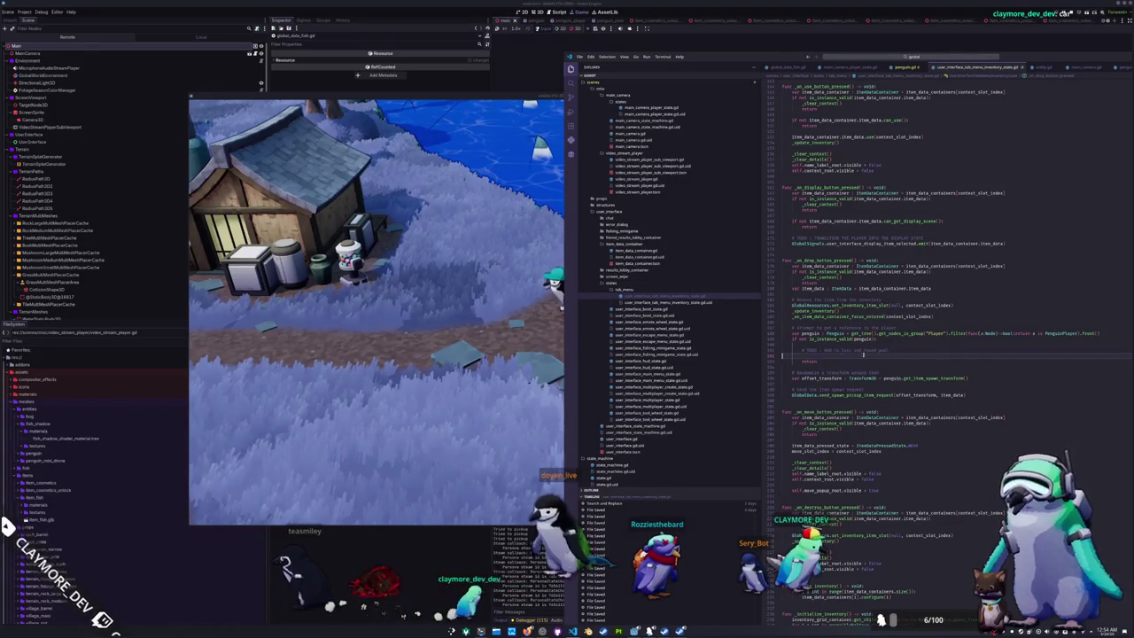
mouse_move(1069, 333)
mouse_down()
mouse_move(1095, 333)
mouse_move(796, 333)
mouse_up()
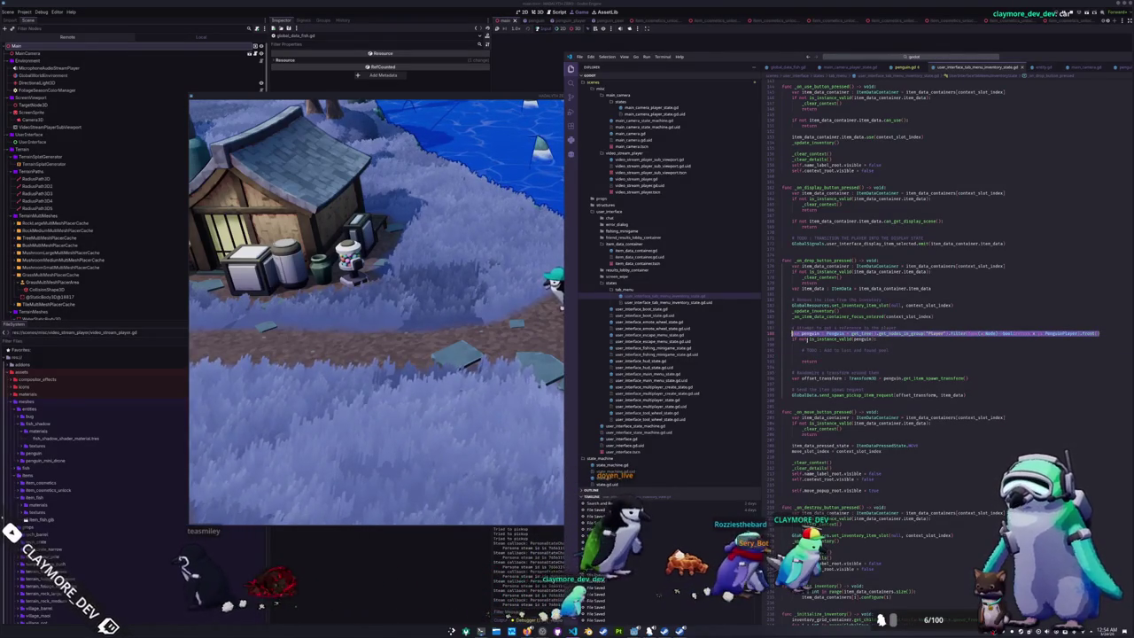
click(822, 357)
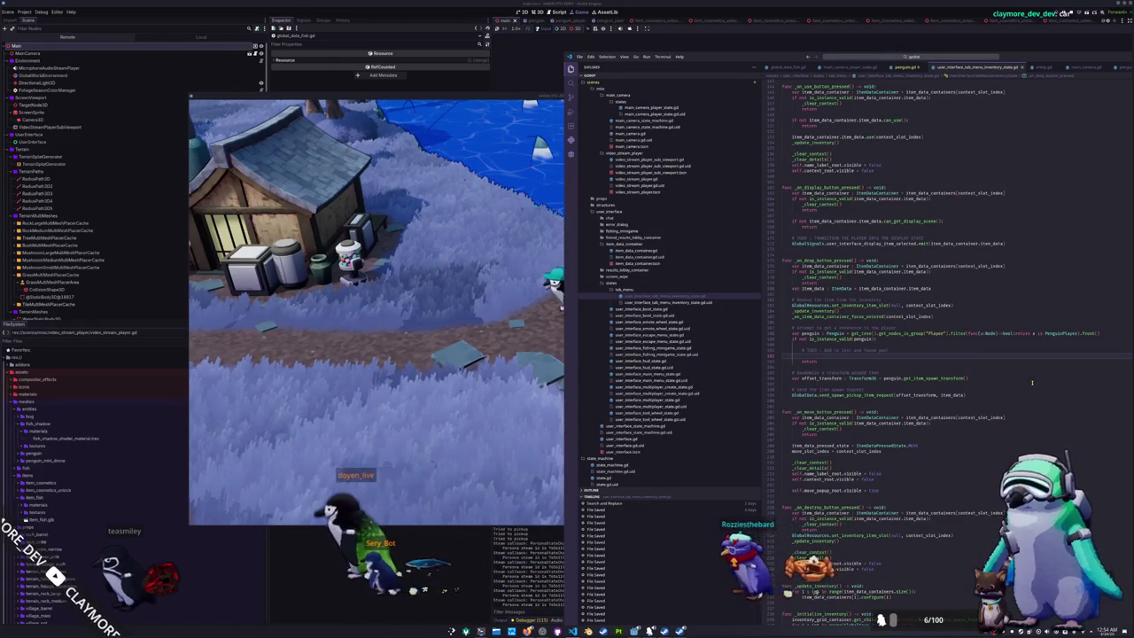
text(if !is_instance_valid(penguin):)
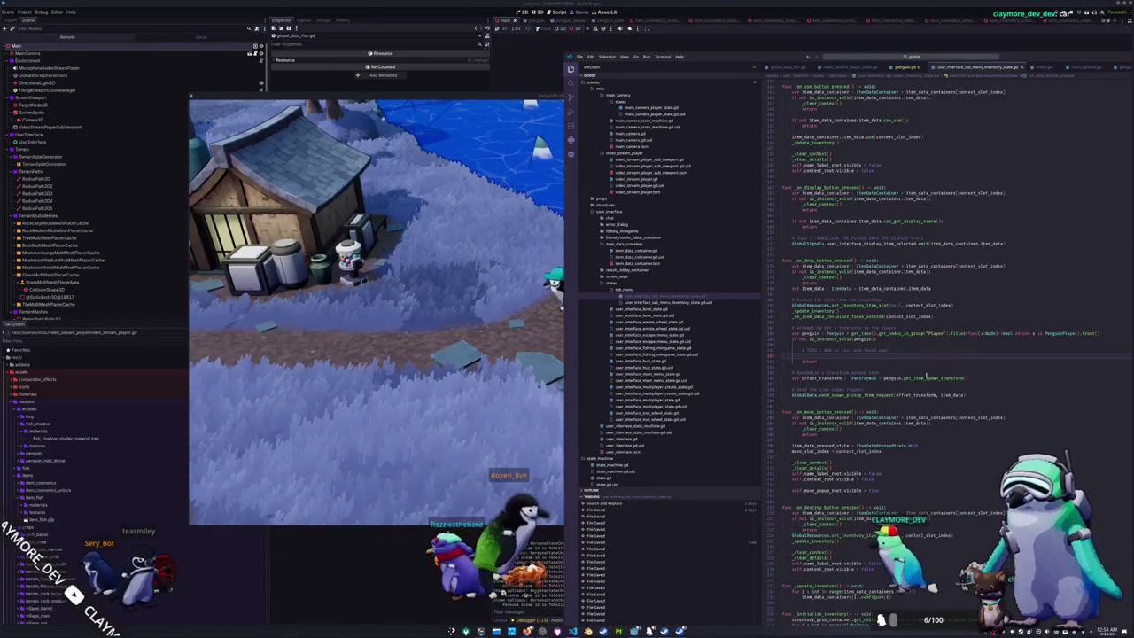
mouse_move(939, 379)
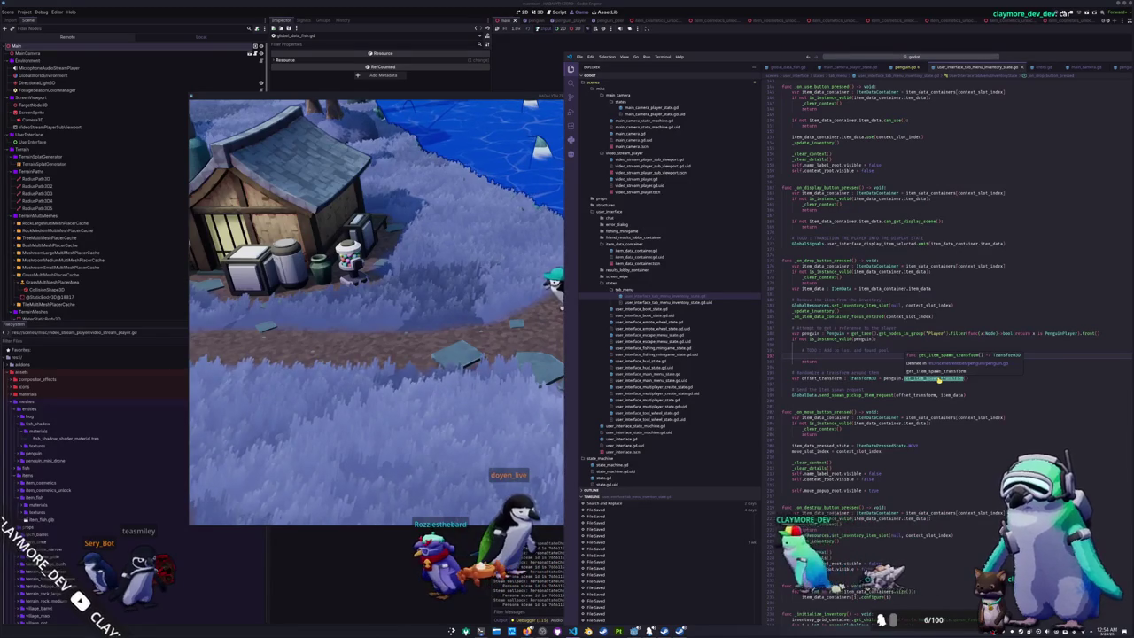
ctrl+click(938, 379)
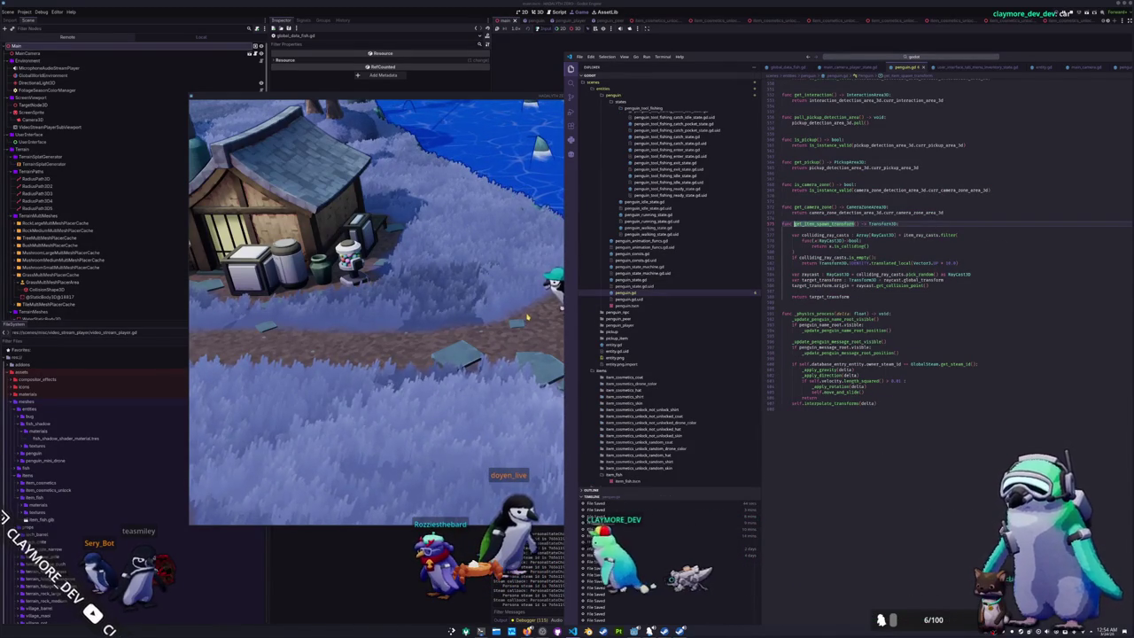
- Walk the penguin across the bridge onto the central machine platform, then back over the grass
click(485, 323)
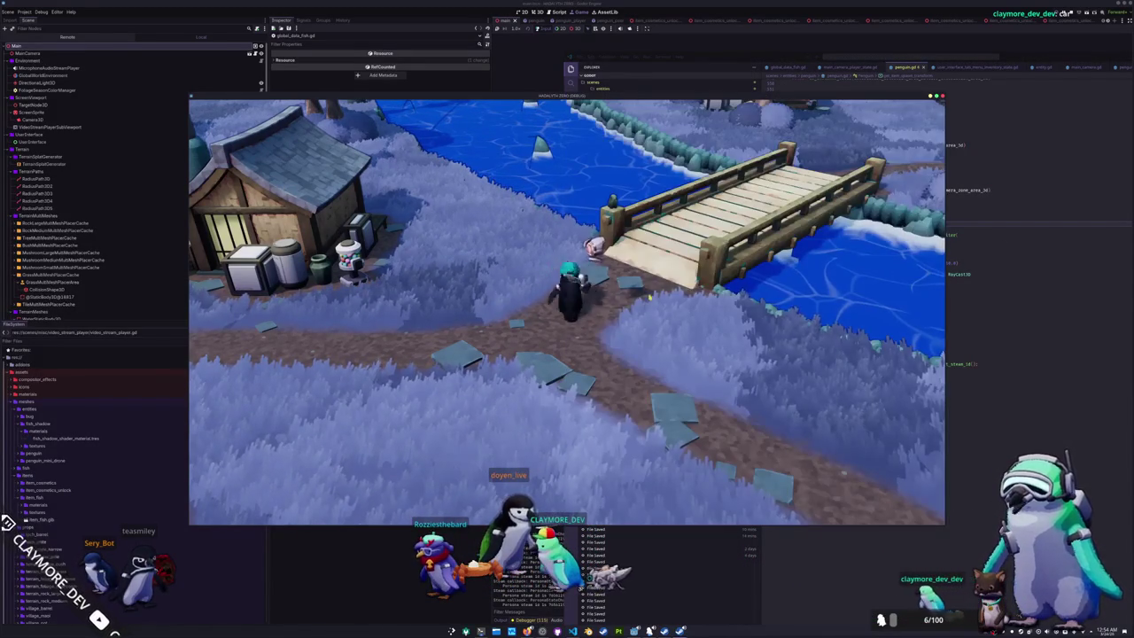
key(d)
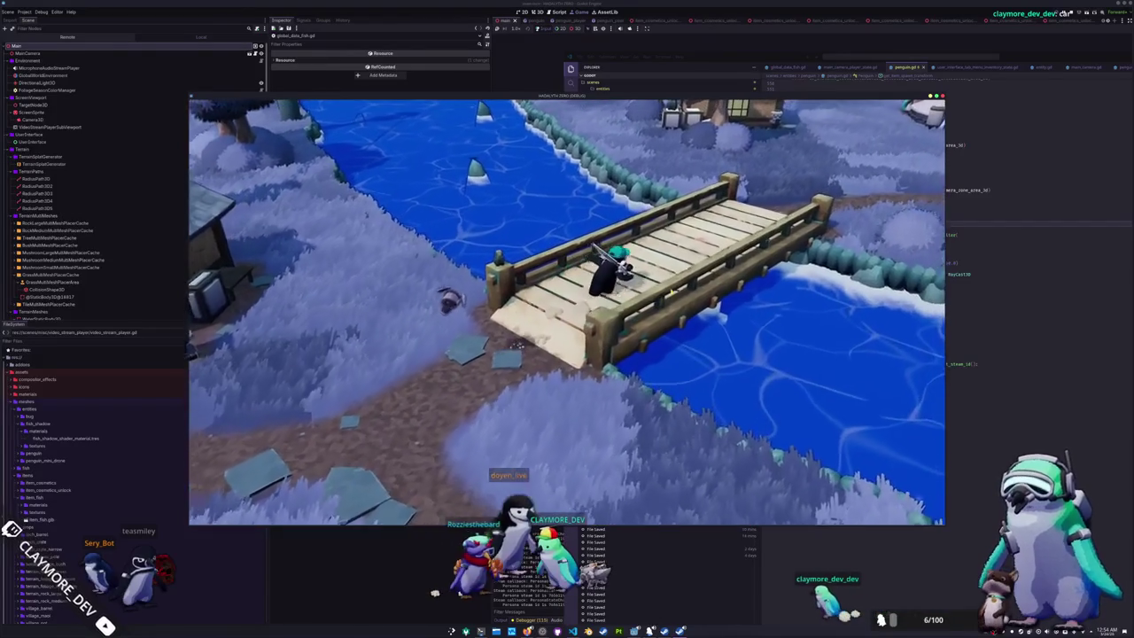
key(d)
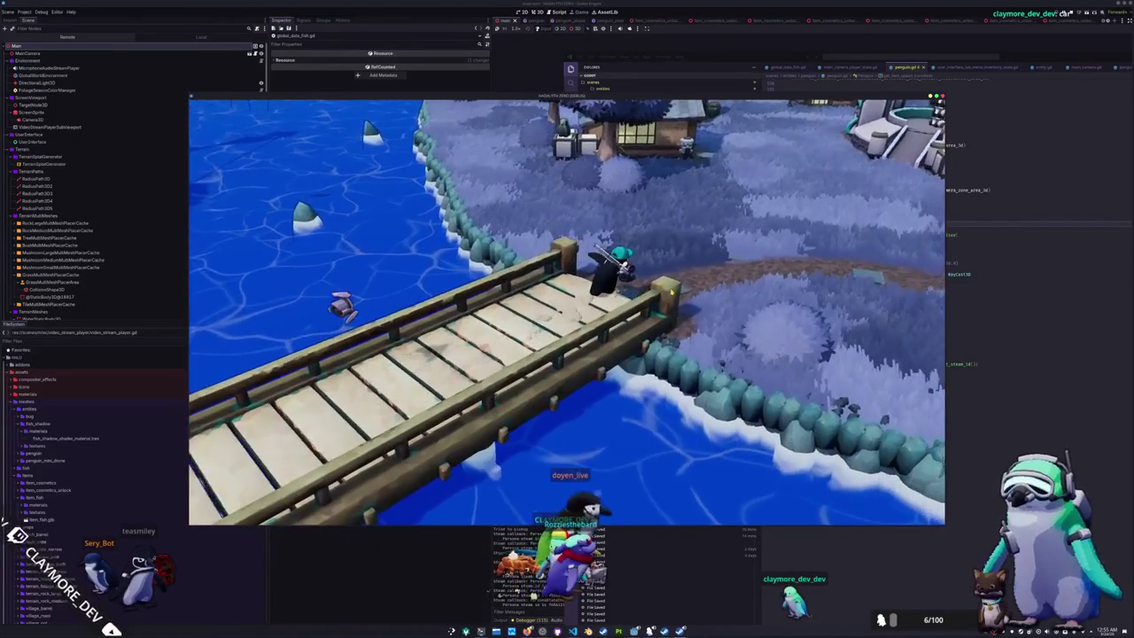
key(d)
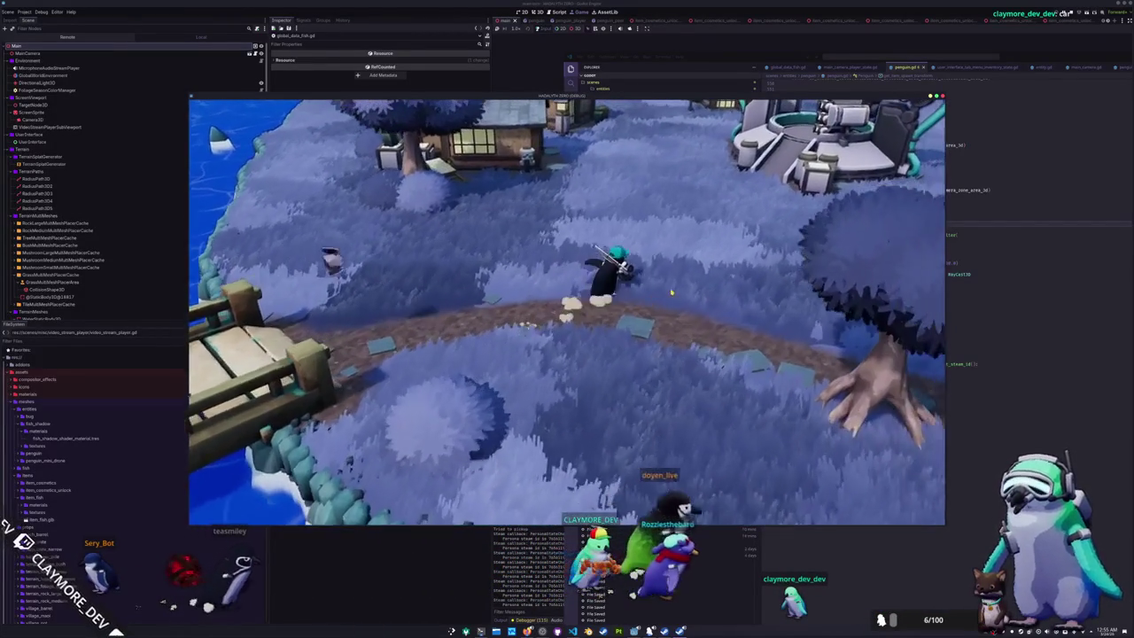
key(w)
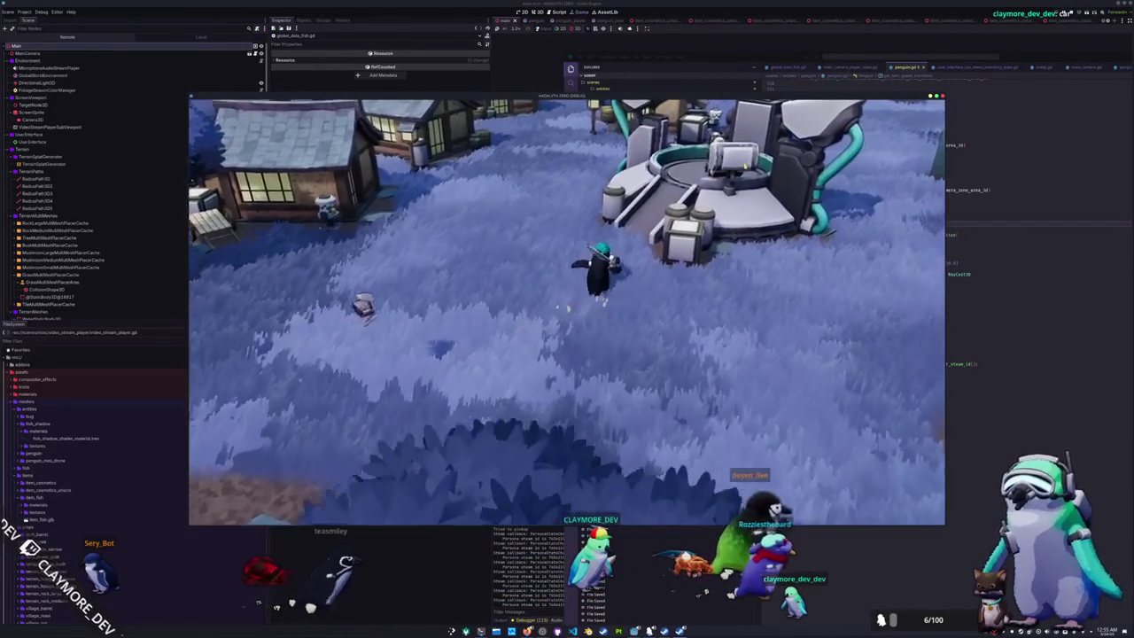
key(w)
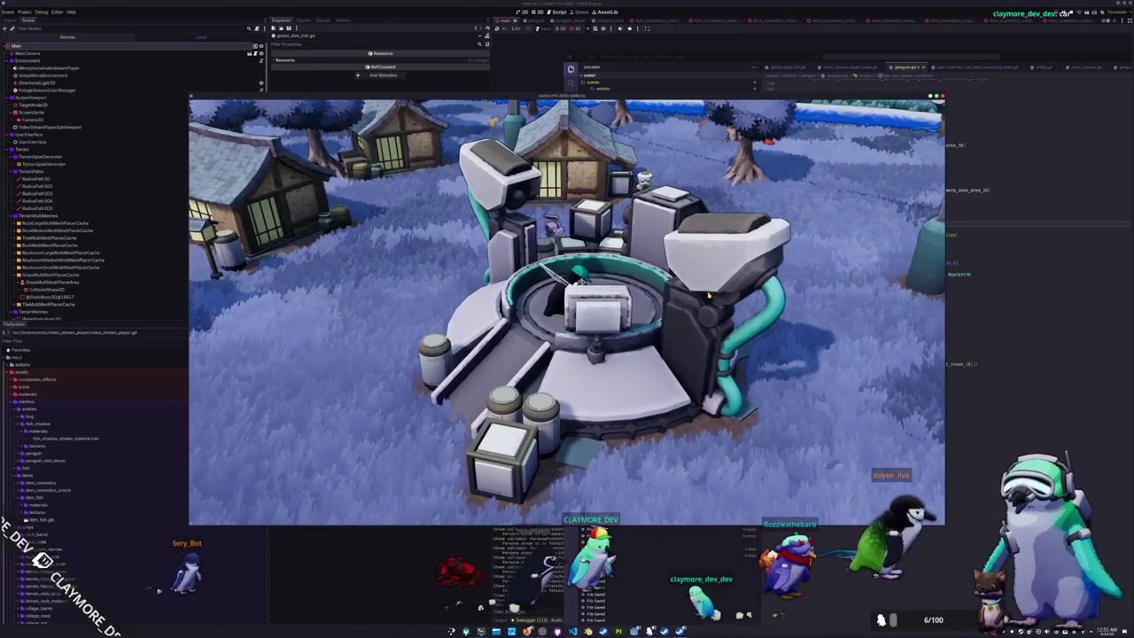
key(a)
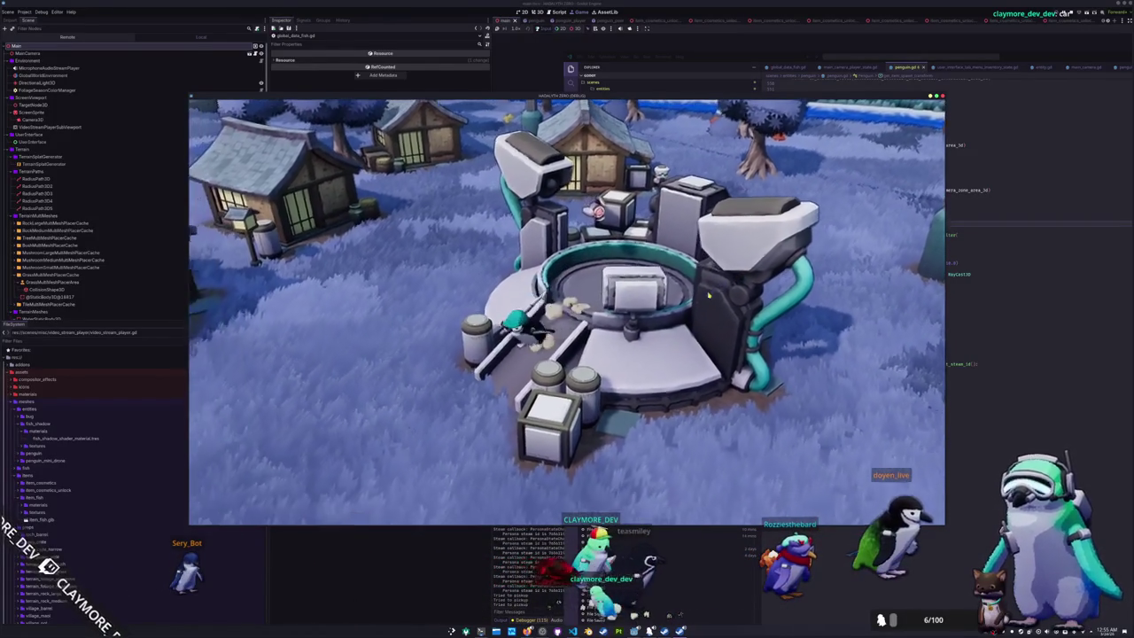
- Select the 10.0 fallback offset on line 182 of penguin.gd, checking the game's inventory in between
key(alt+Tab)
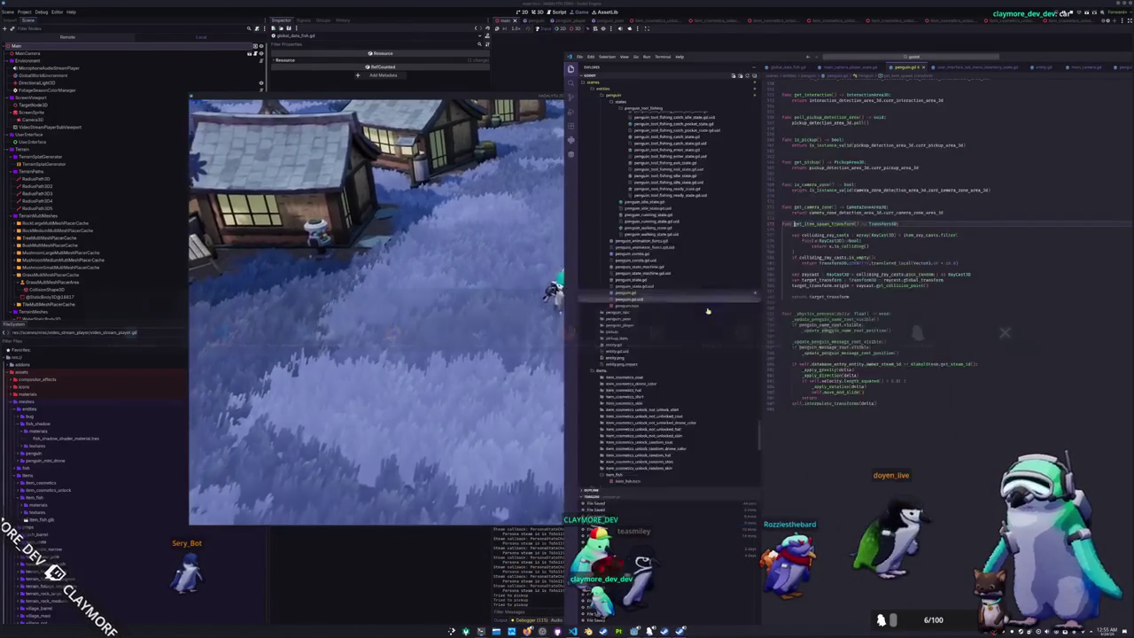
double_click(952, 263)
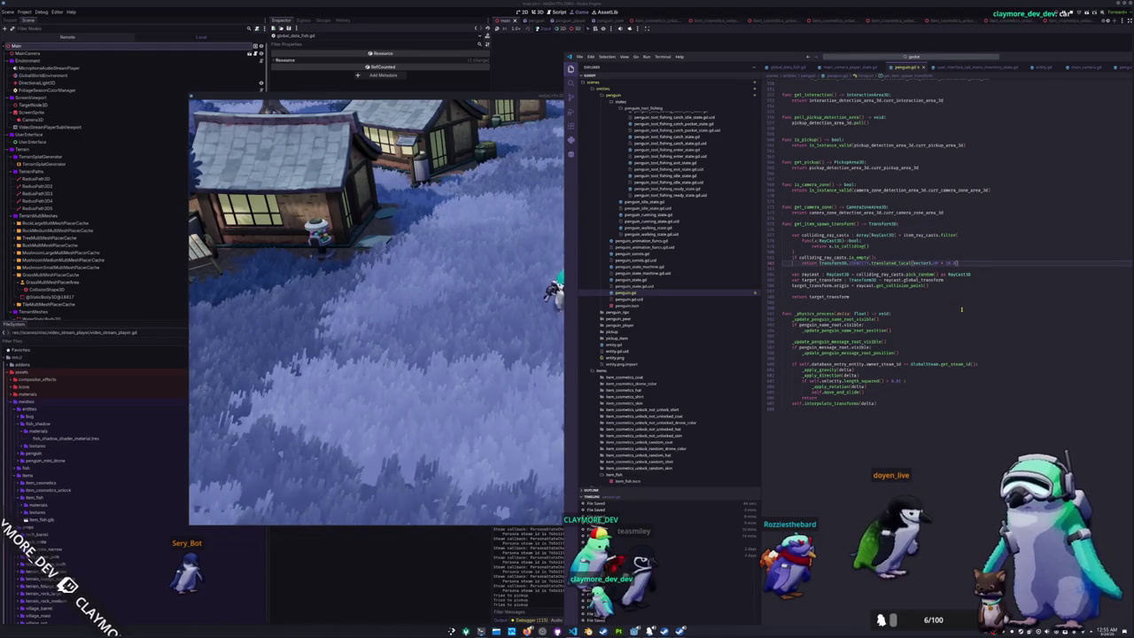
key(alt+Tab)
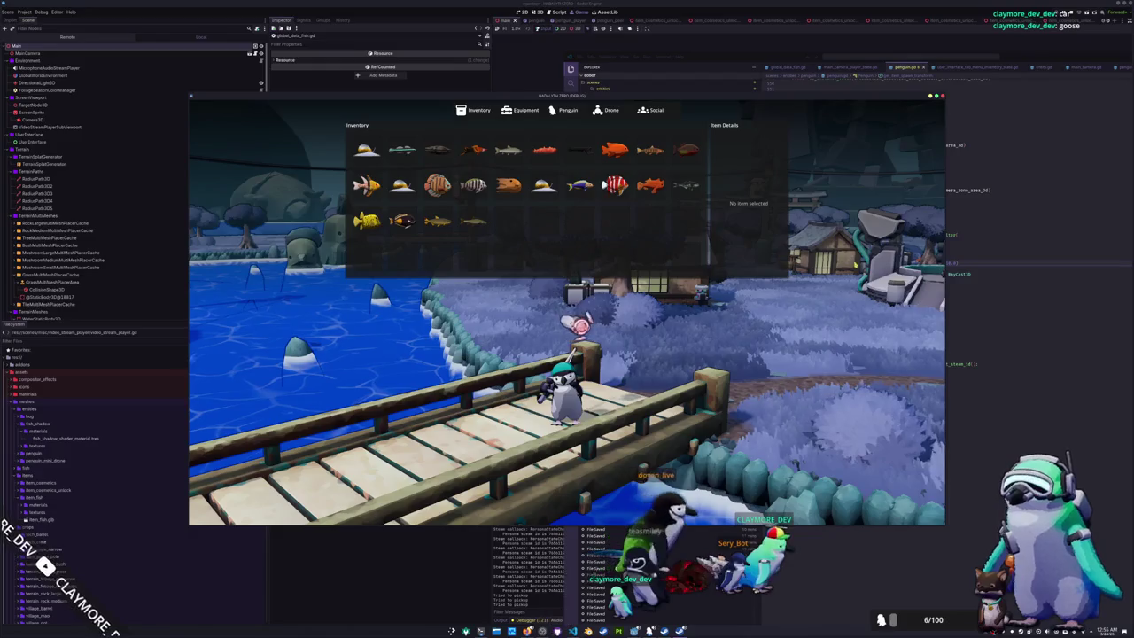
key(alt+Tab)
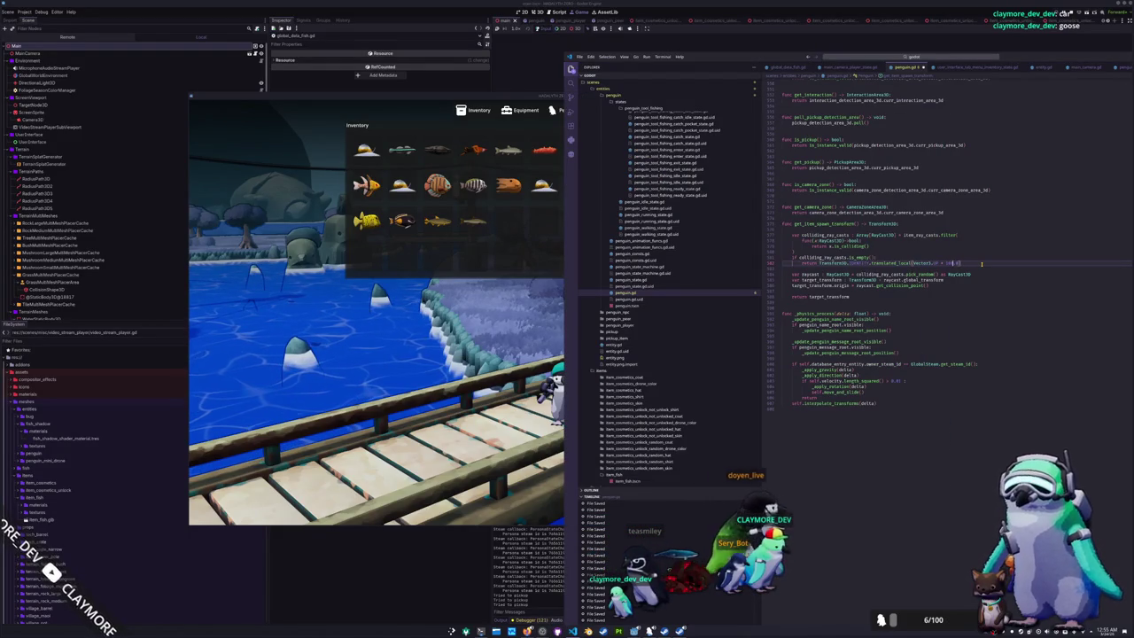
- Drop the Dumbo Octopus, the Piranha and two other fish from the inventory
key(alt+Tab)
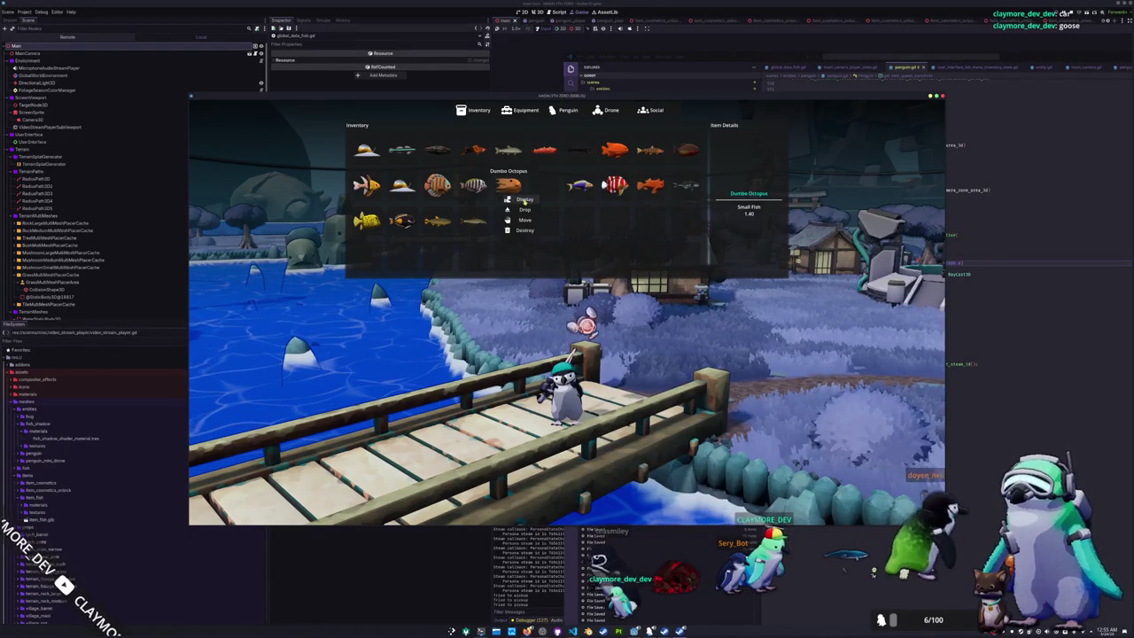
right_click(574, 188)
click(586, 230)
right_click(615, 188)
click(624, 230)
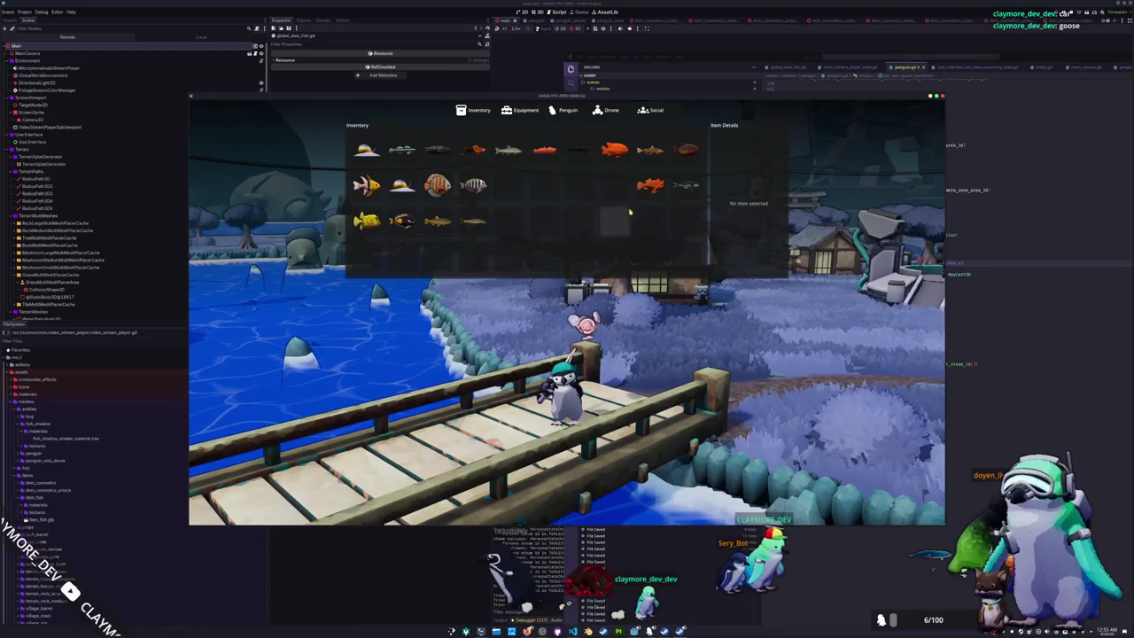
right_click(650, 188)
click(665, 230)
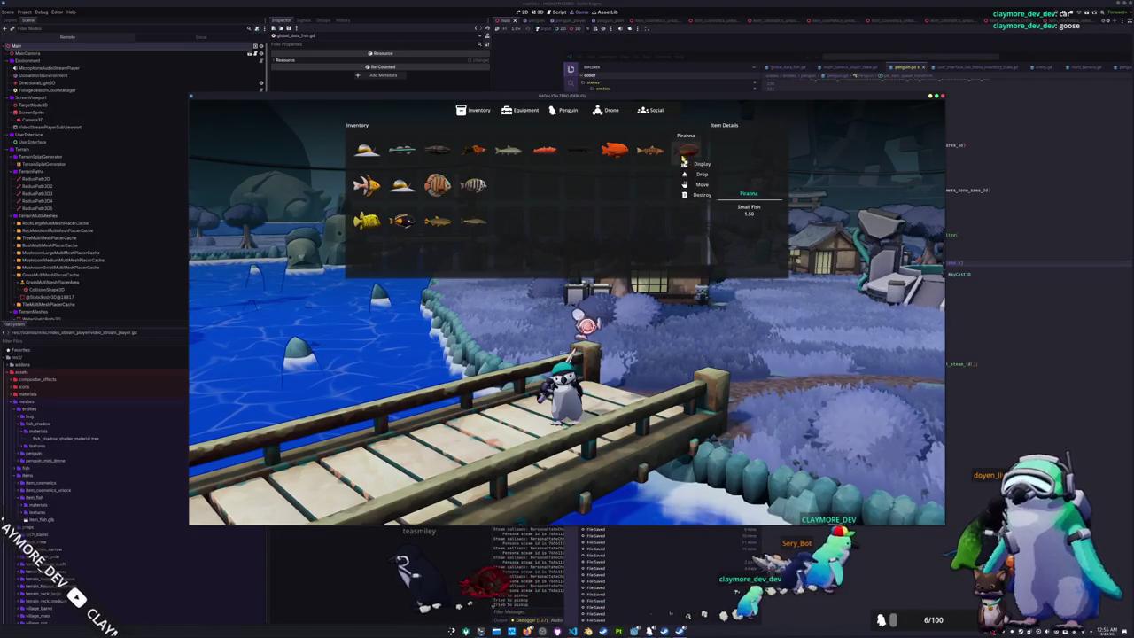
click(613, 151)
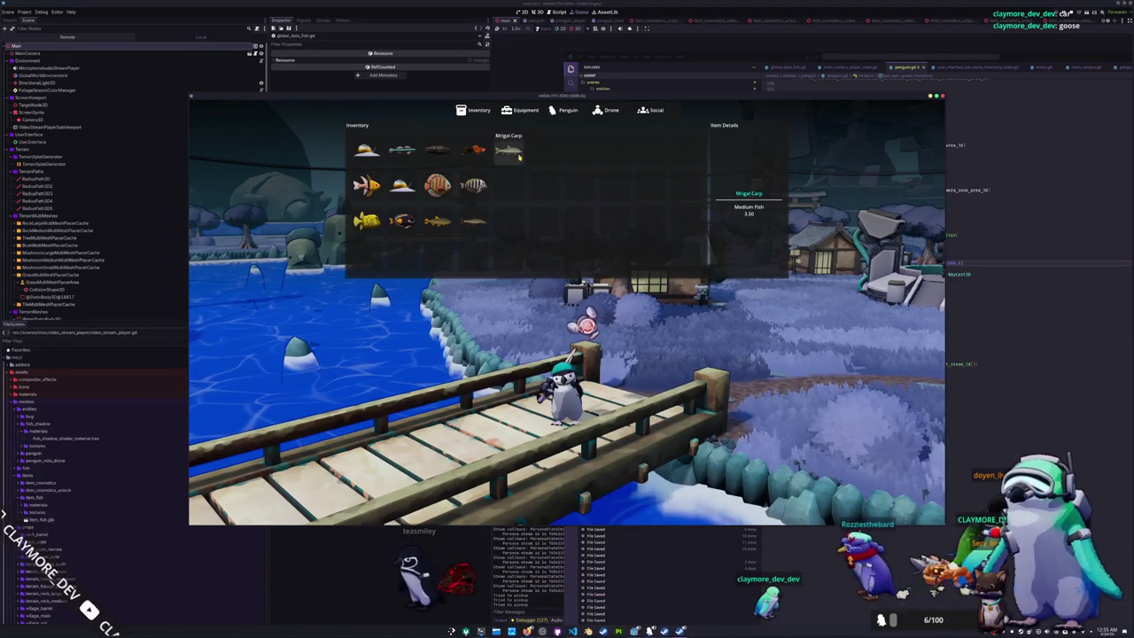
- Drop the Oyster, Common Barbel, Yellow Boxfish and two more fish
right_click(437, 148)
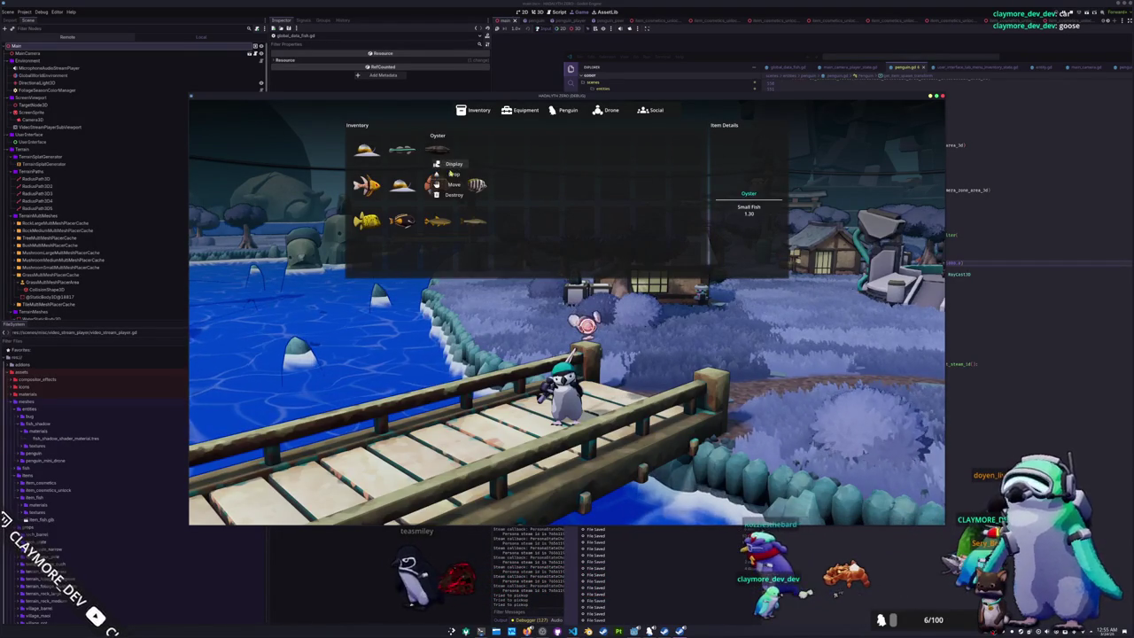
click(449, 191)
right_click(474, 184)
click(486, 226)
right_click(473, 221)
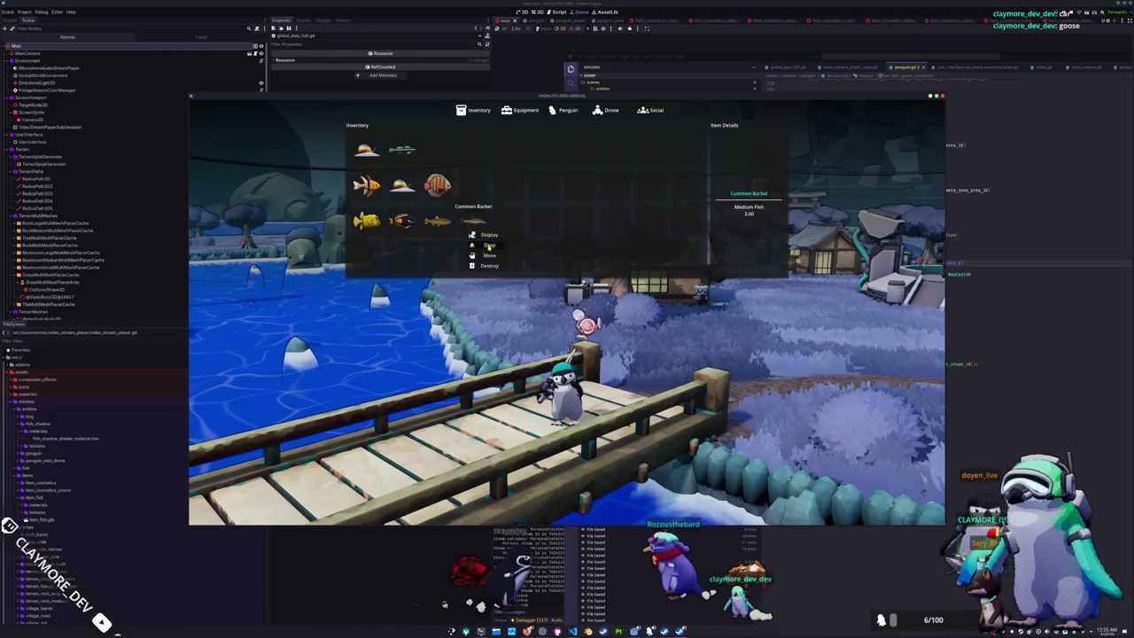
click(485, 257)
right_click(437, 222)
click(449, 257)
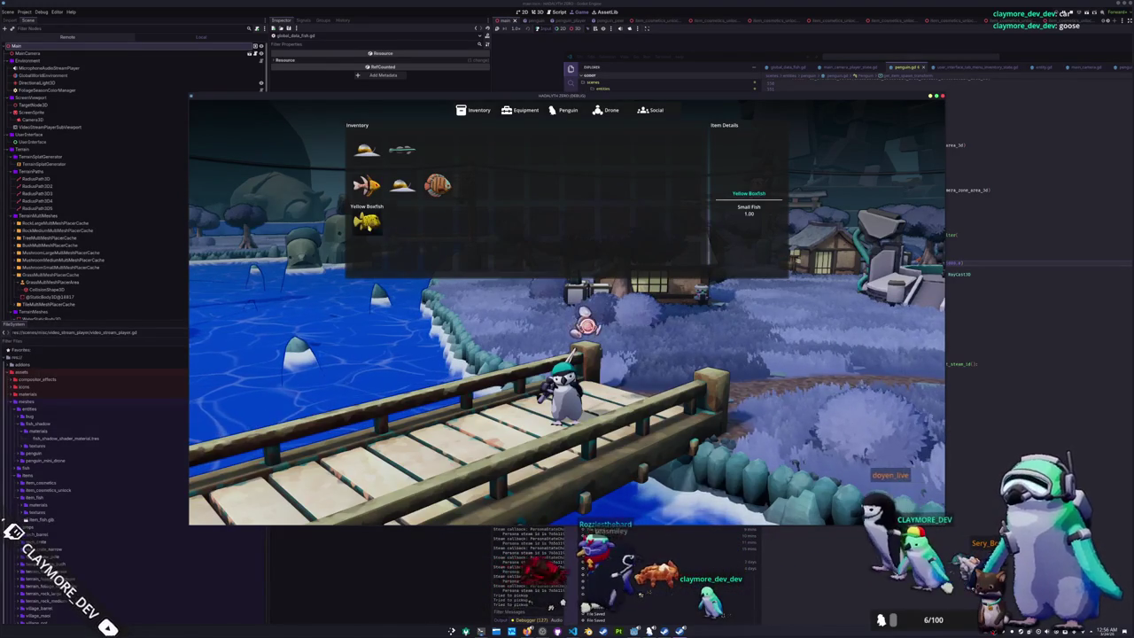
click(381, 246)
right_click(366, 185)
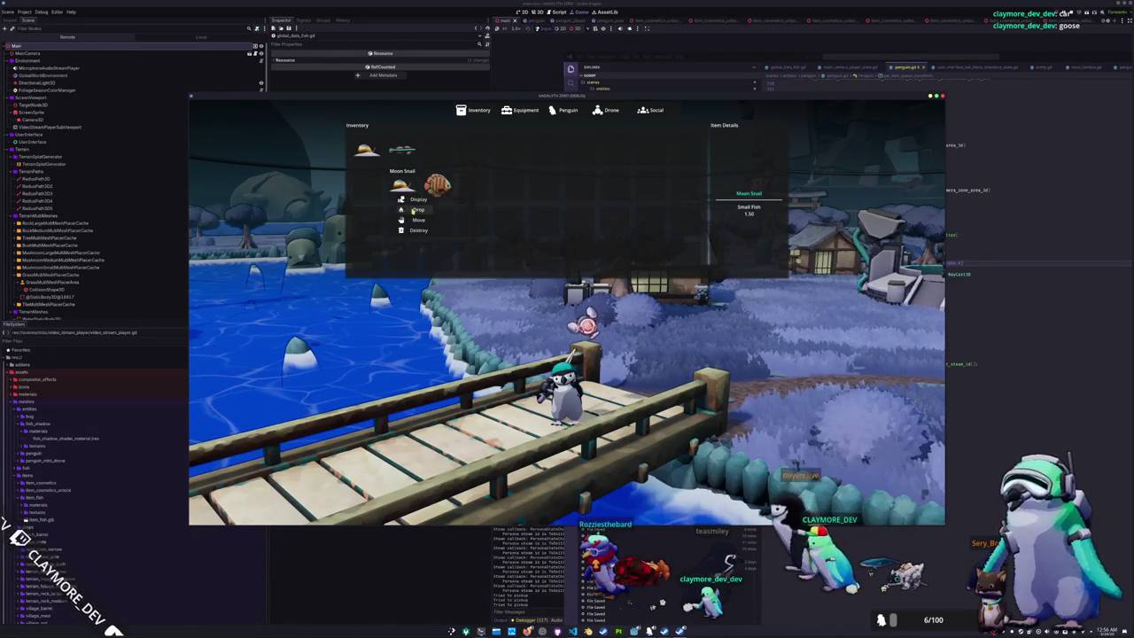
- Drop the final item, close the inventory with Escape, and walk to the central machine platform's centre
click(383, 174)
key(Escape)
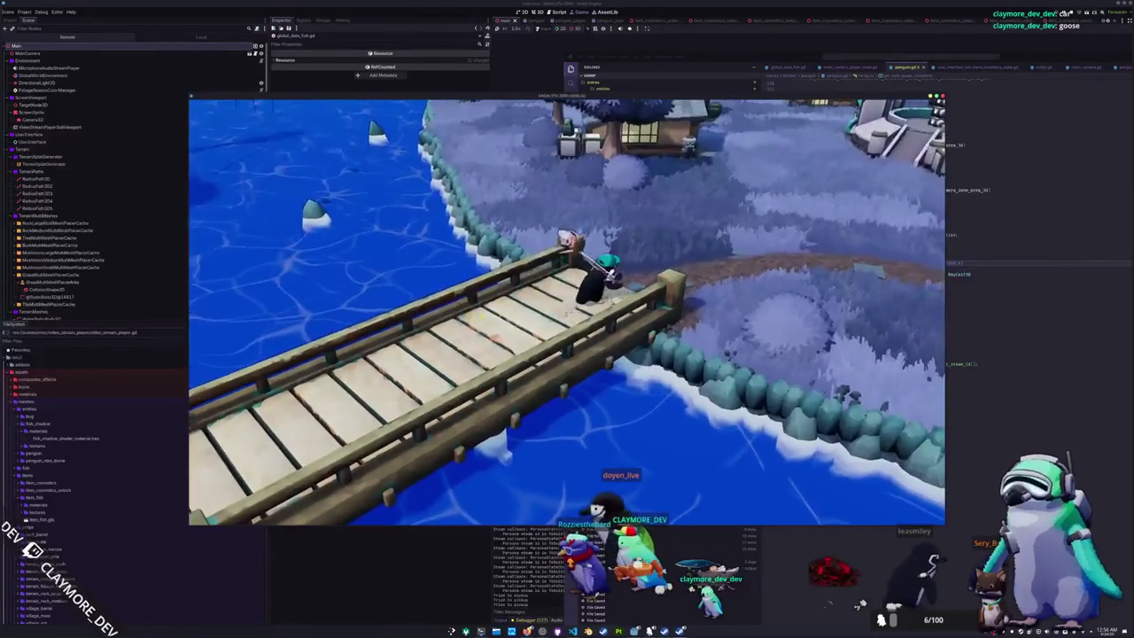
key(w)
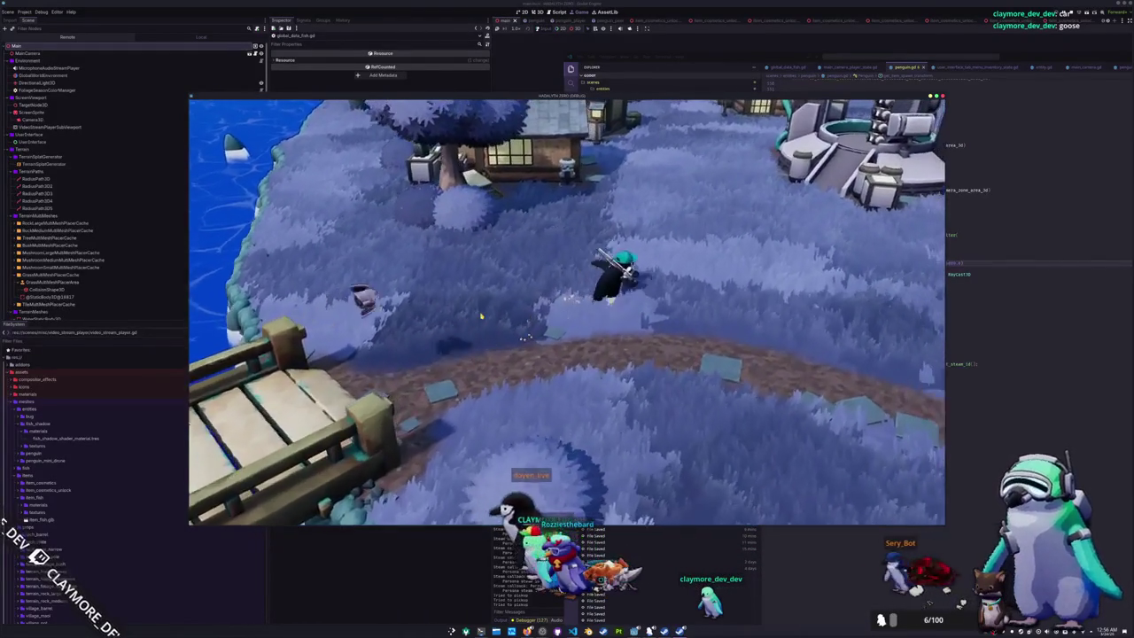
key(w)
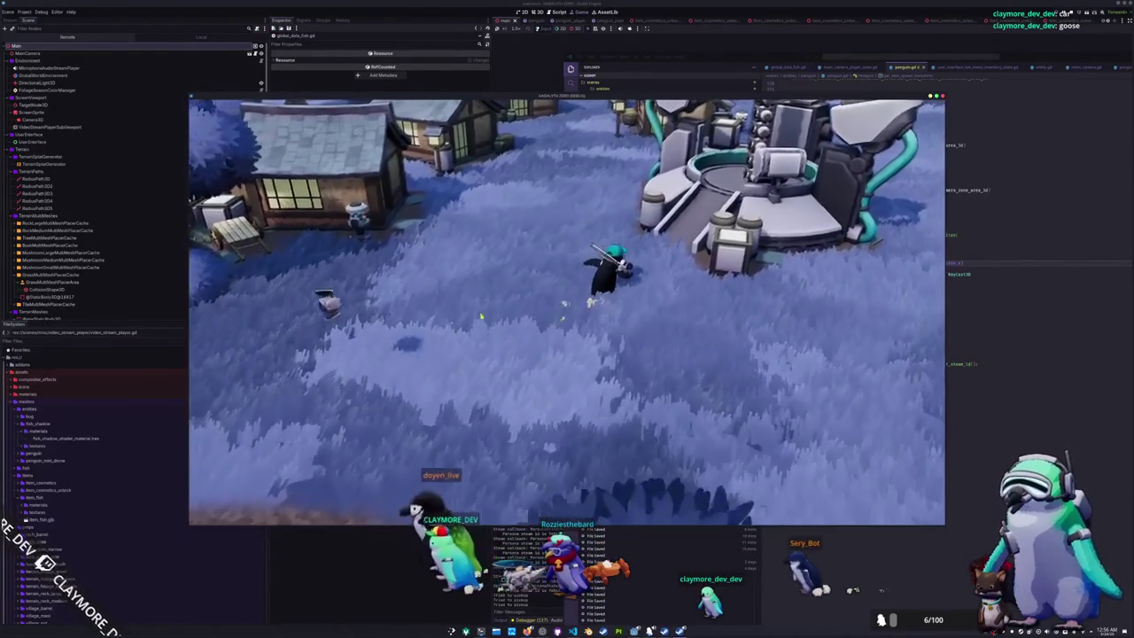
key(w)
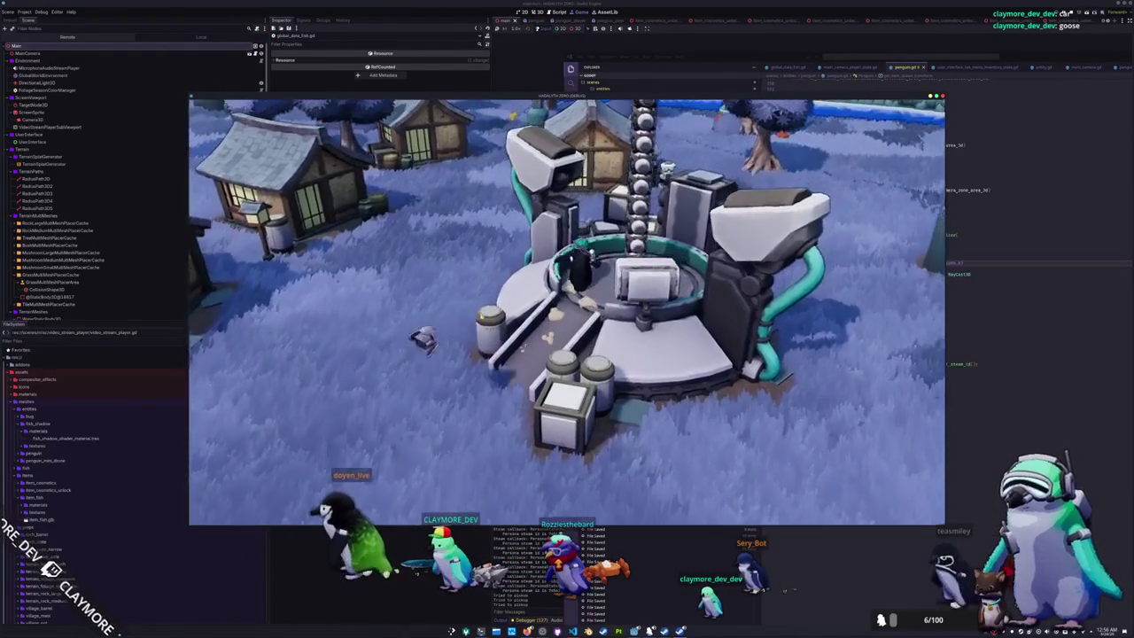
key(w)
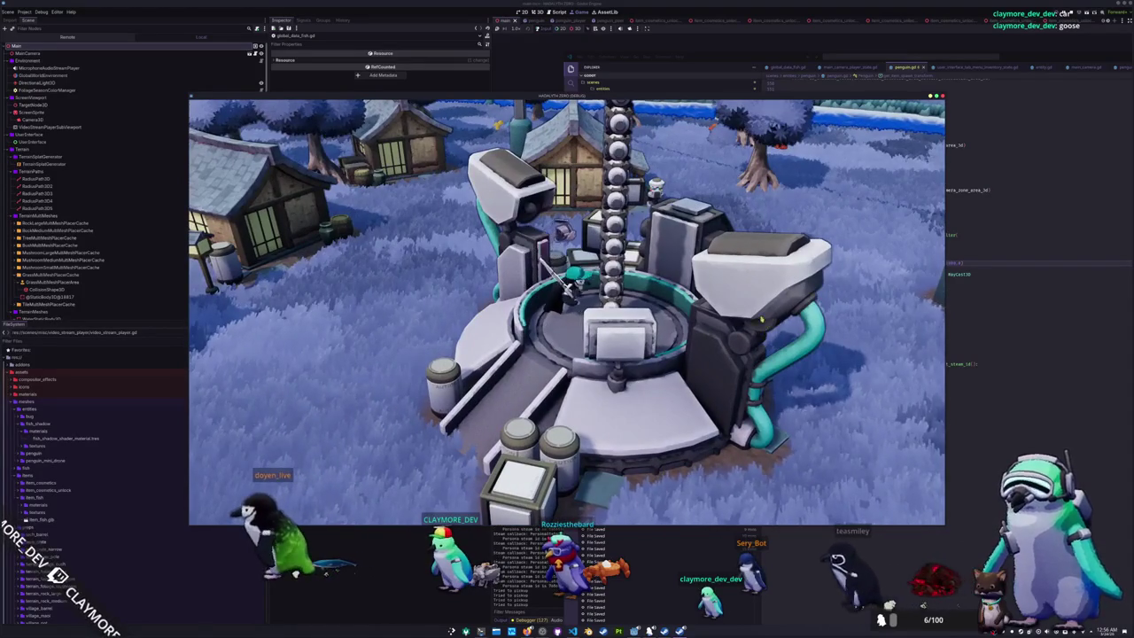
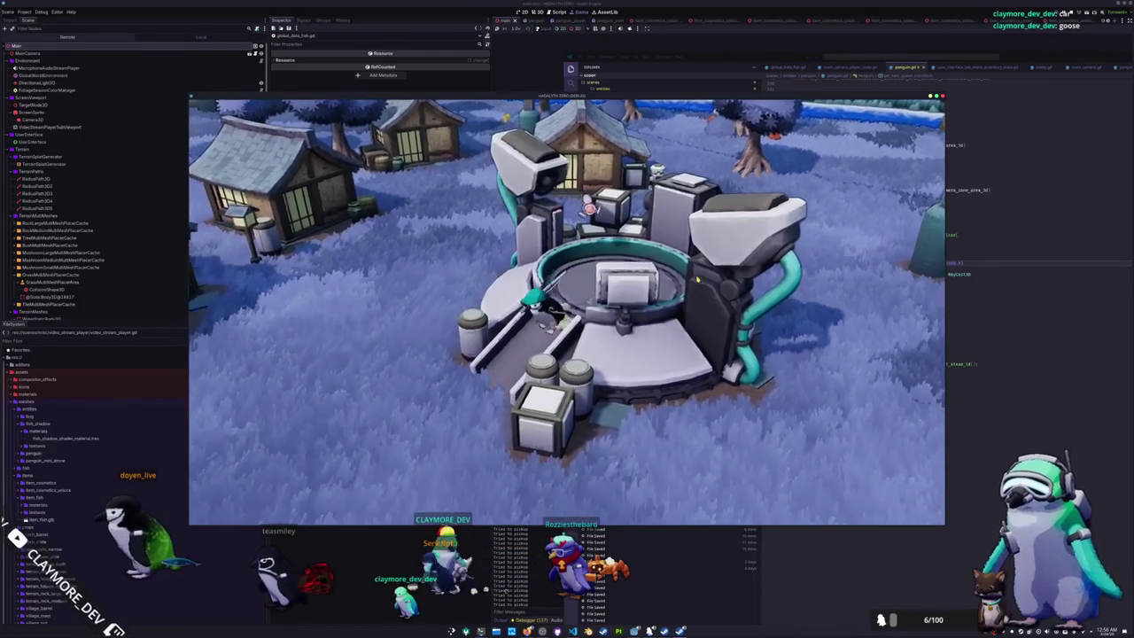
- Play-test the camera in the running game, briefly checking penguin.gd below 'return target_transform'
key(F8)
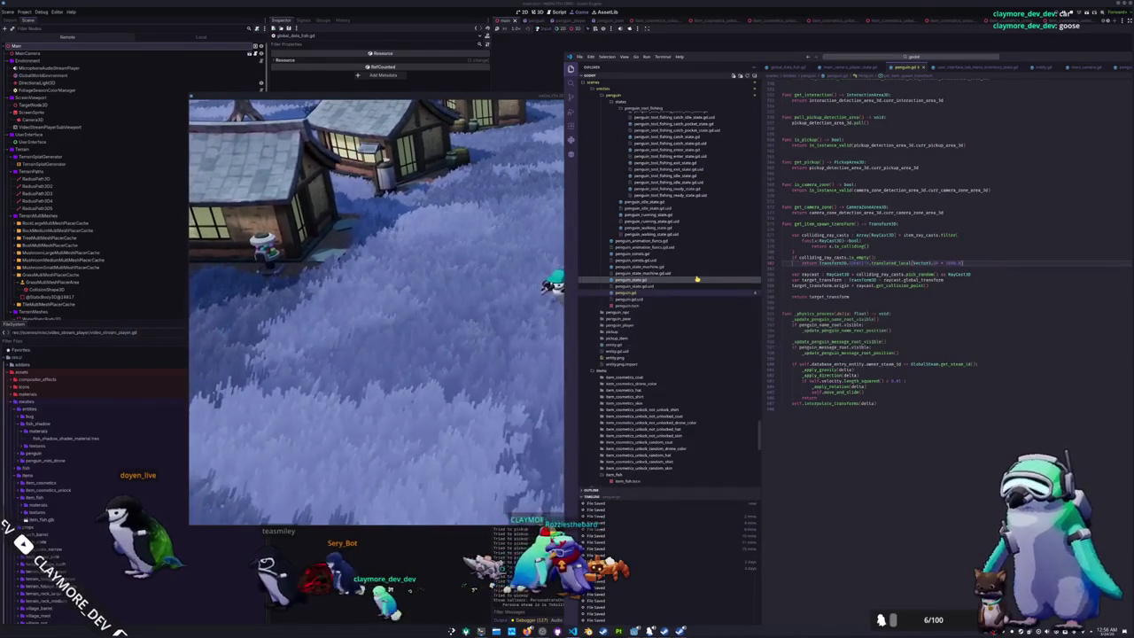
click(536, 475)
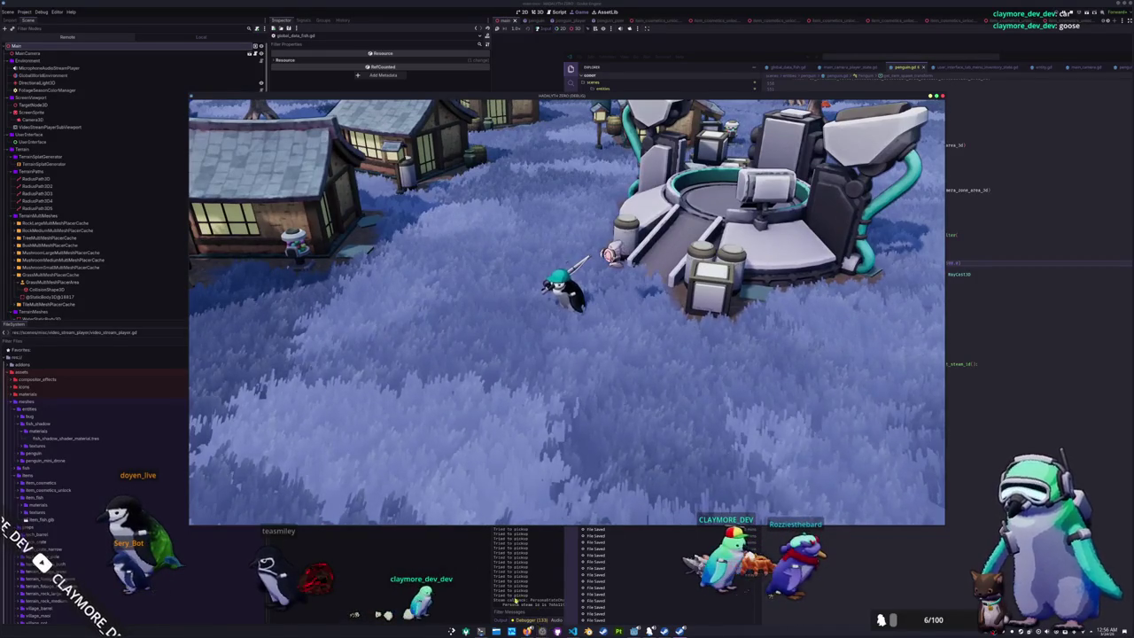
key(F8)
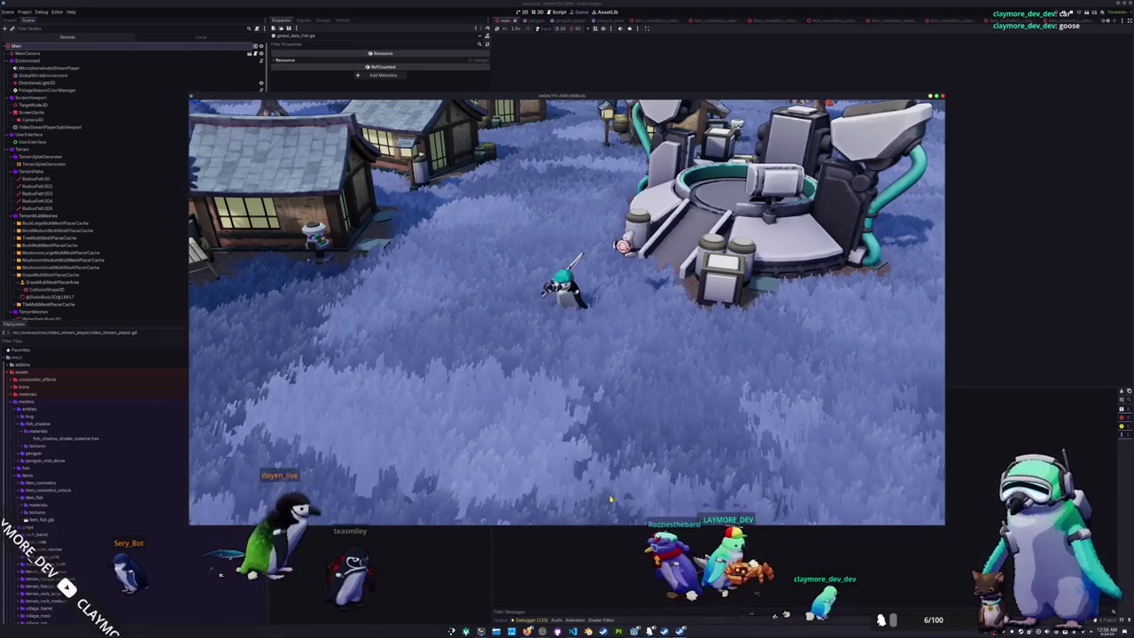
key(alt+Tab)
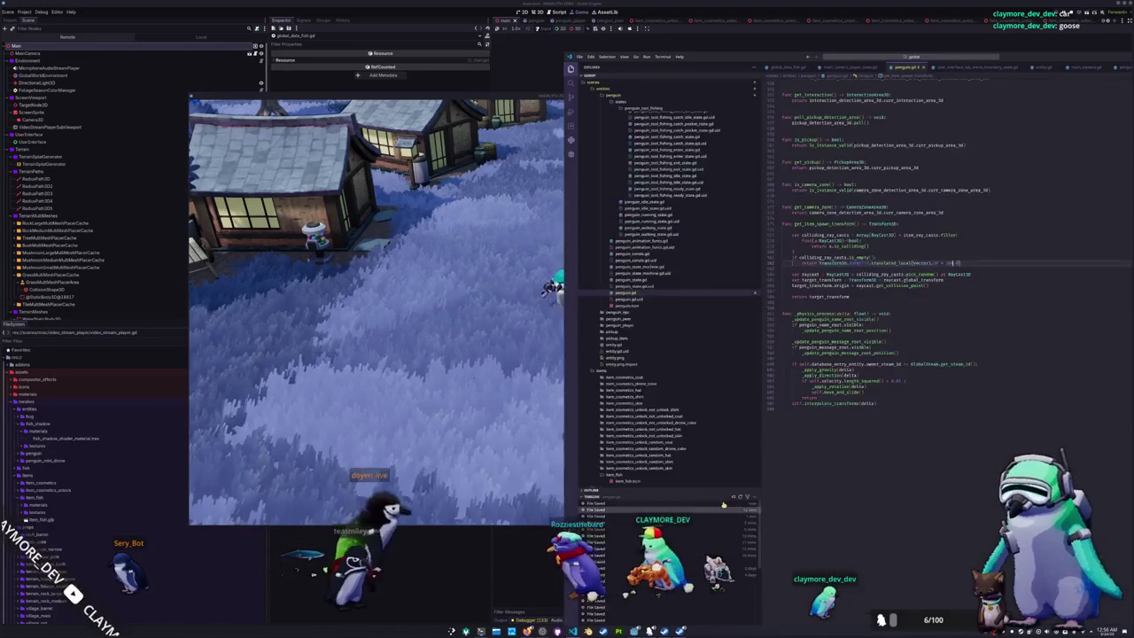
click(814, 306)
key(alt+Tab)
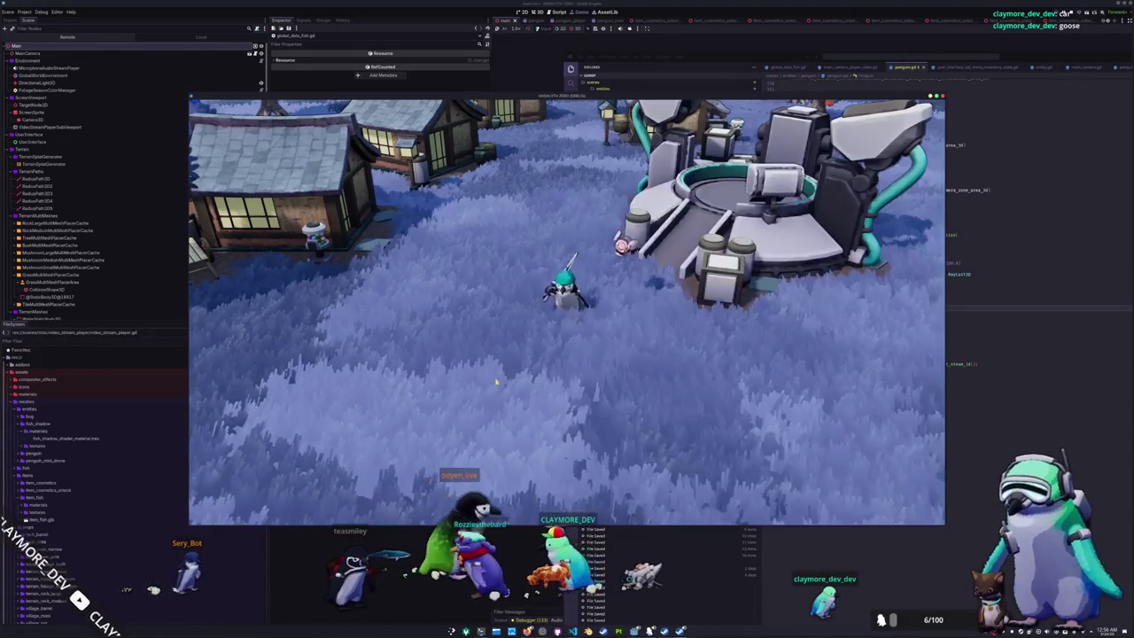
- In main_camera_player_state.gd, start 'additional_distance = clampf(additional_distance, 10.0, main_camera.goal_distance,' near the pitch clamp
key(alt+Tab)
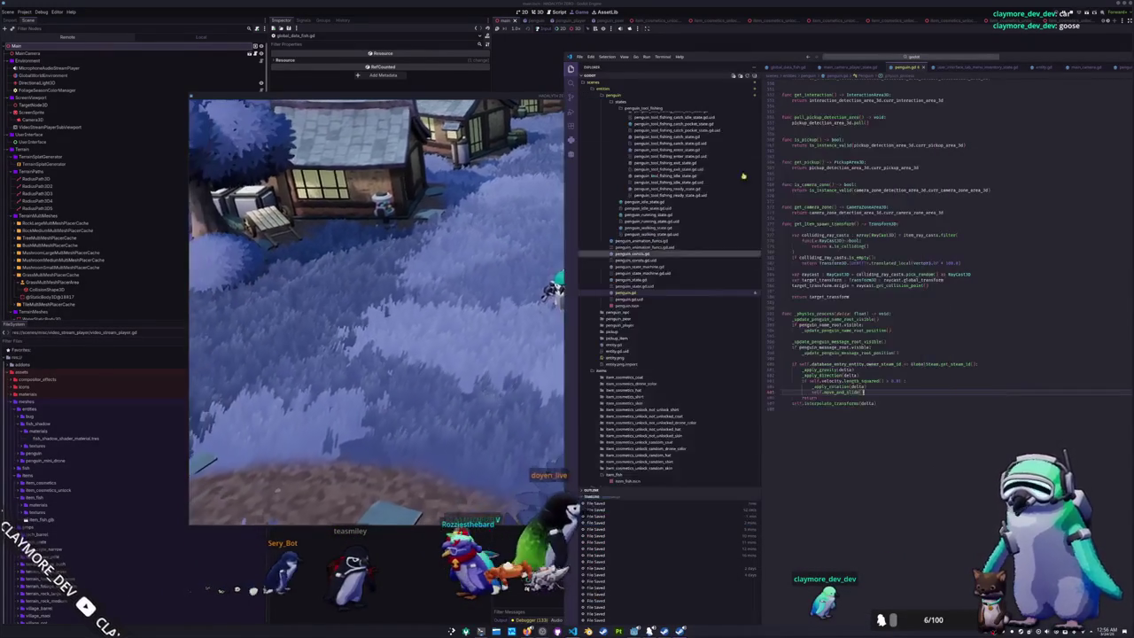
scroll(829, 341, down, 10)
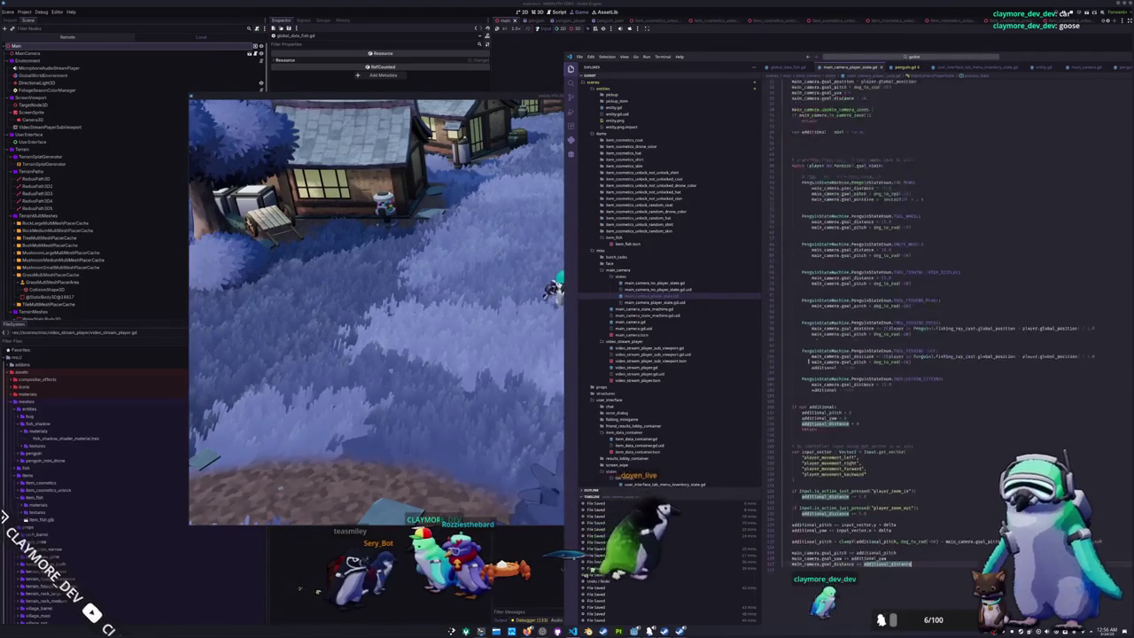
scroll(815, 450, down, 5)
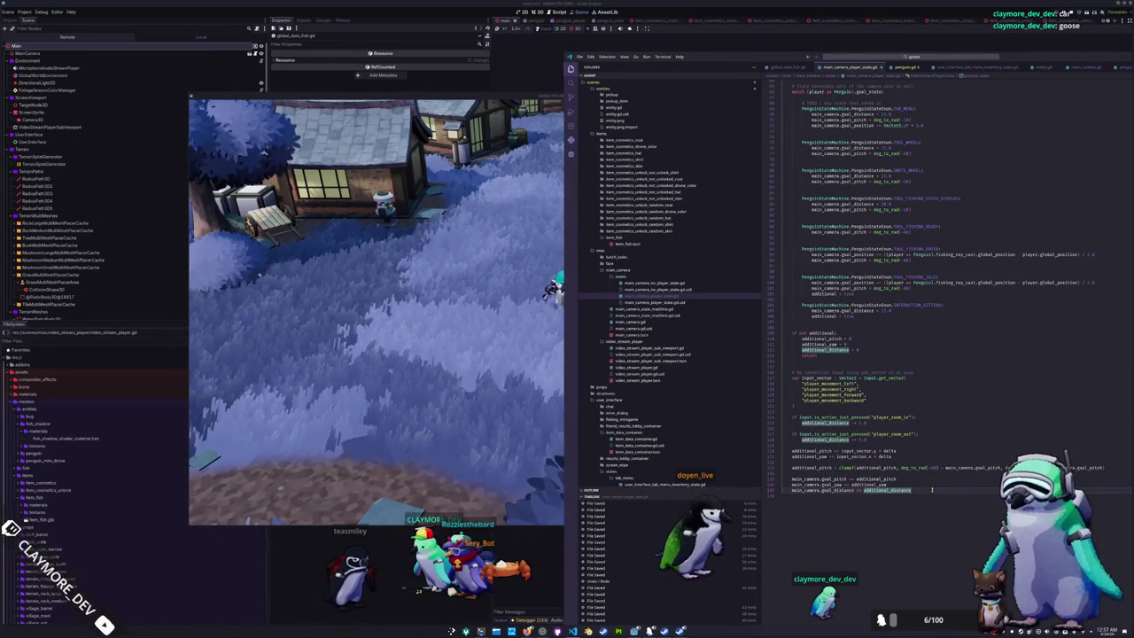
key(Up)
key(Up)
key(Up)
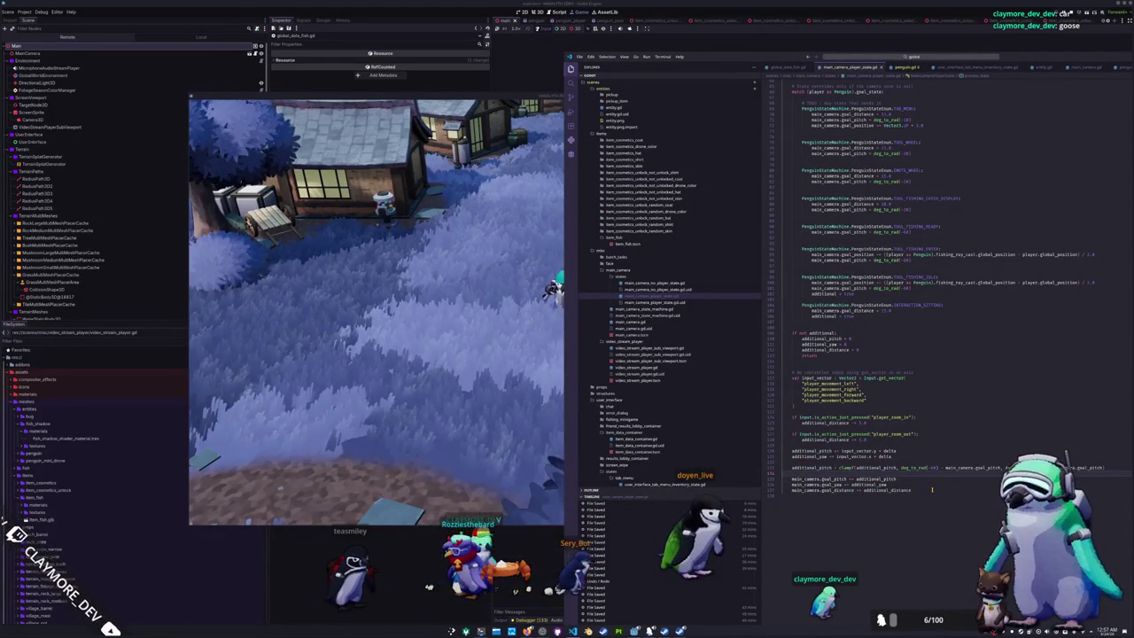
key(Up)
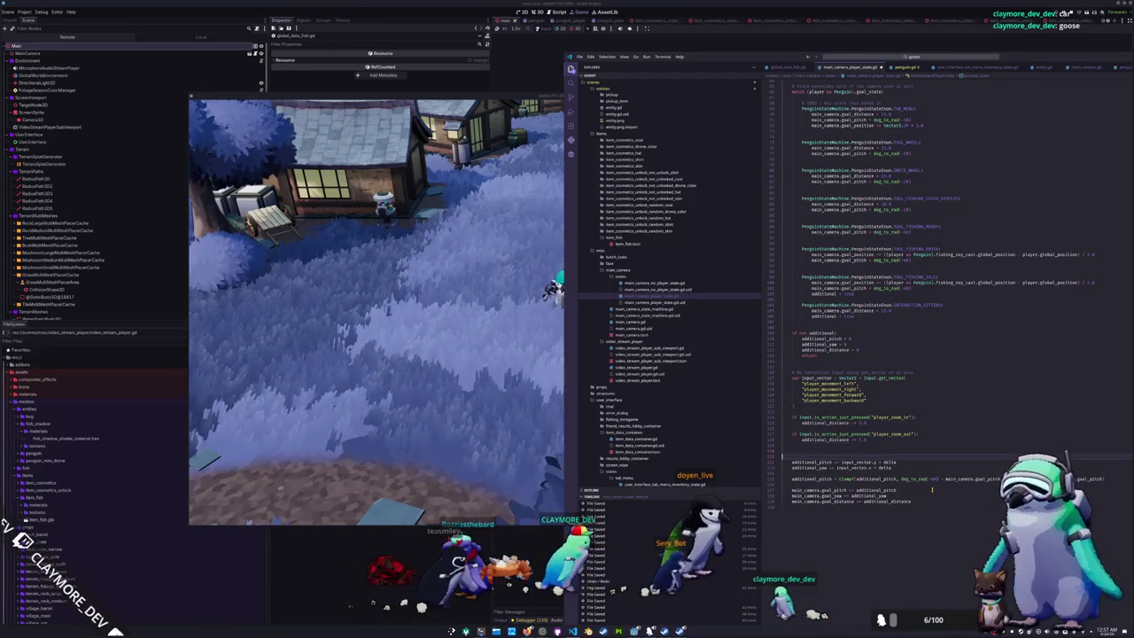
text(additional)
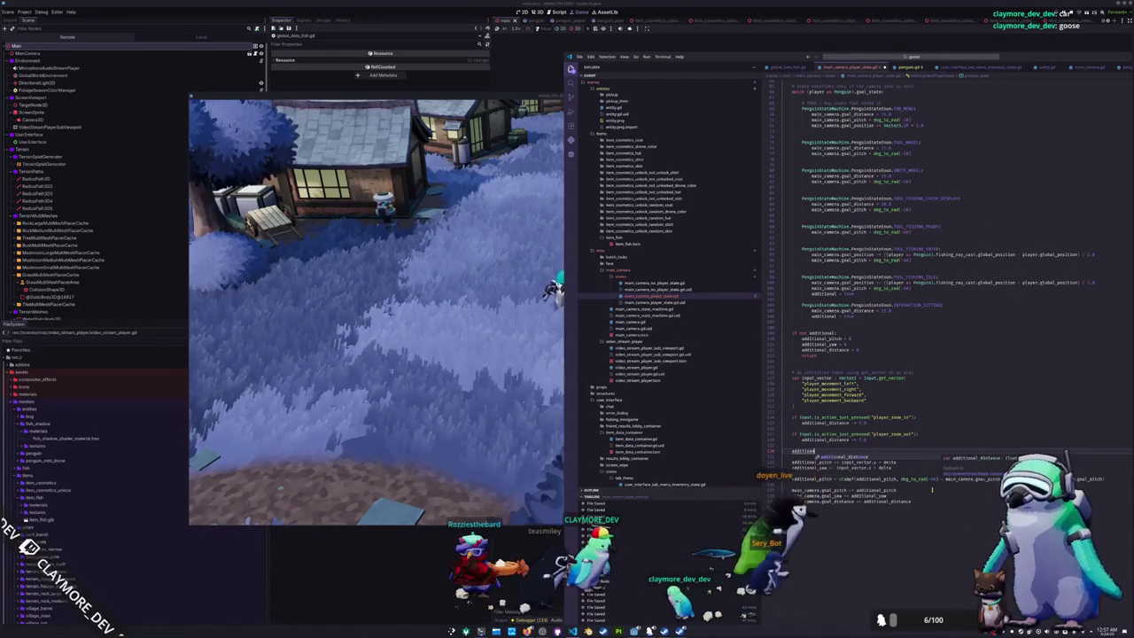
text(o)
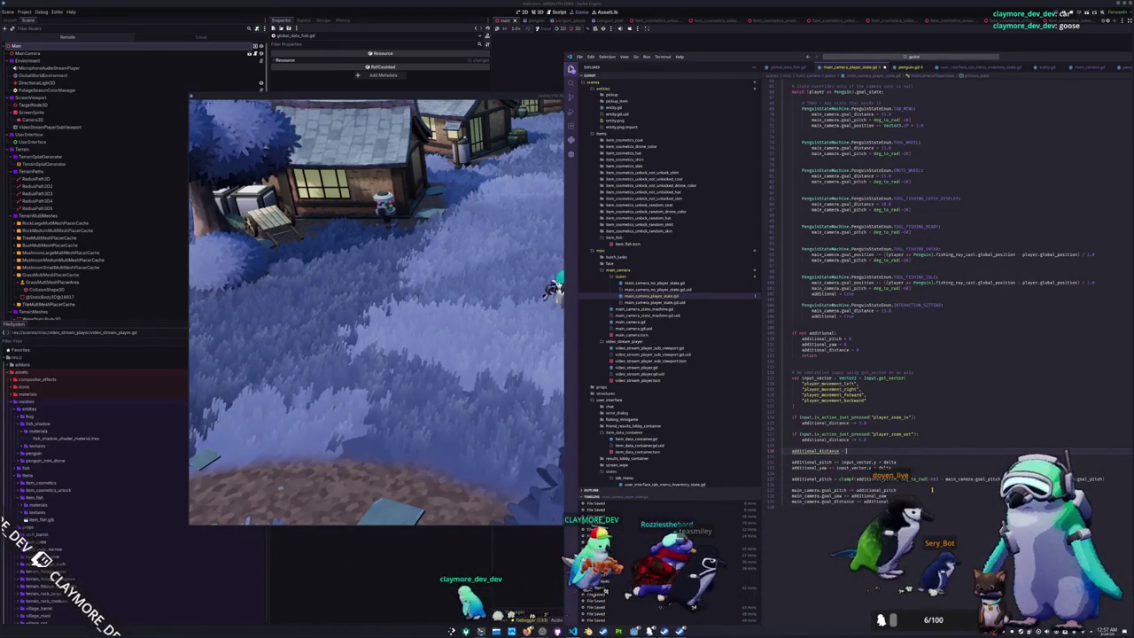
text(pf)
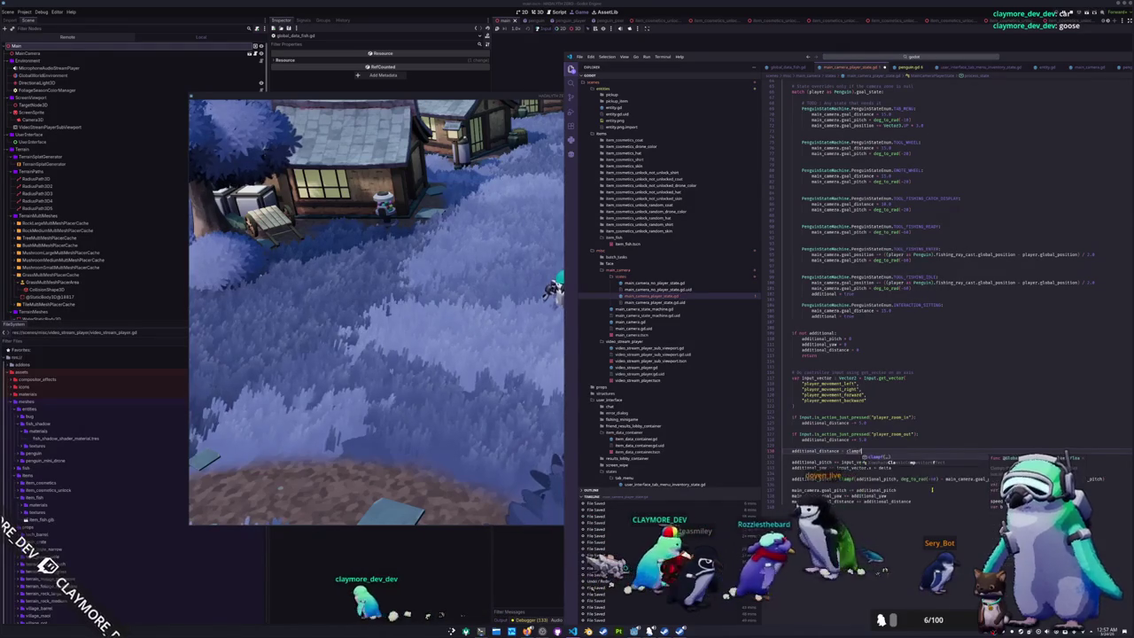
text((additional)
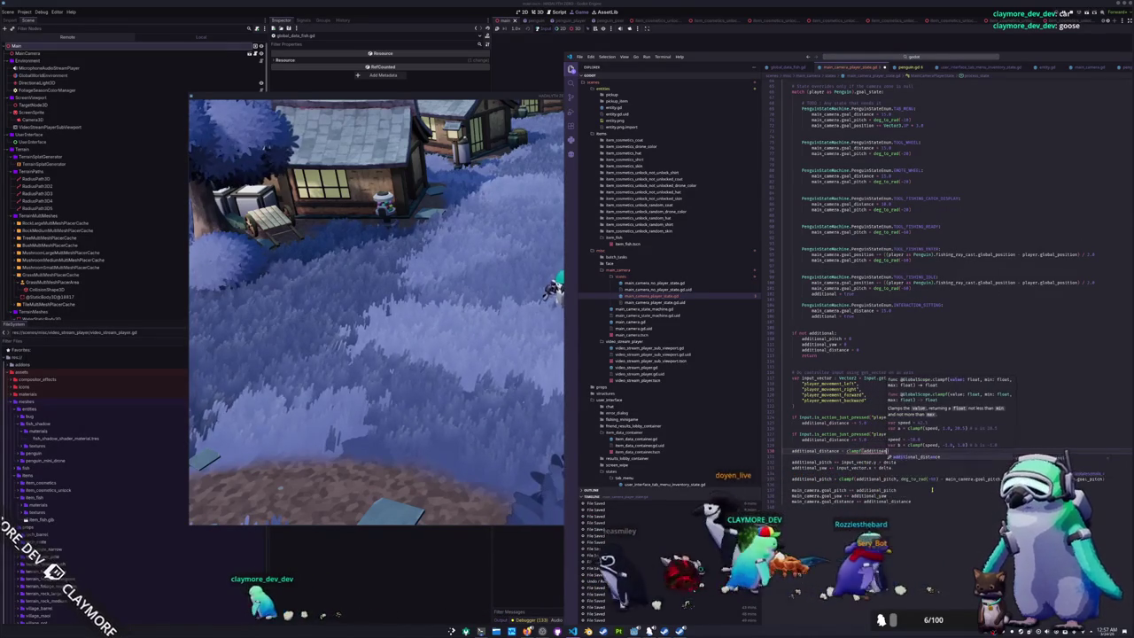
text(_distance, )
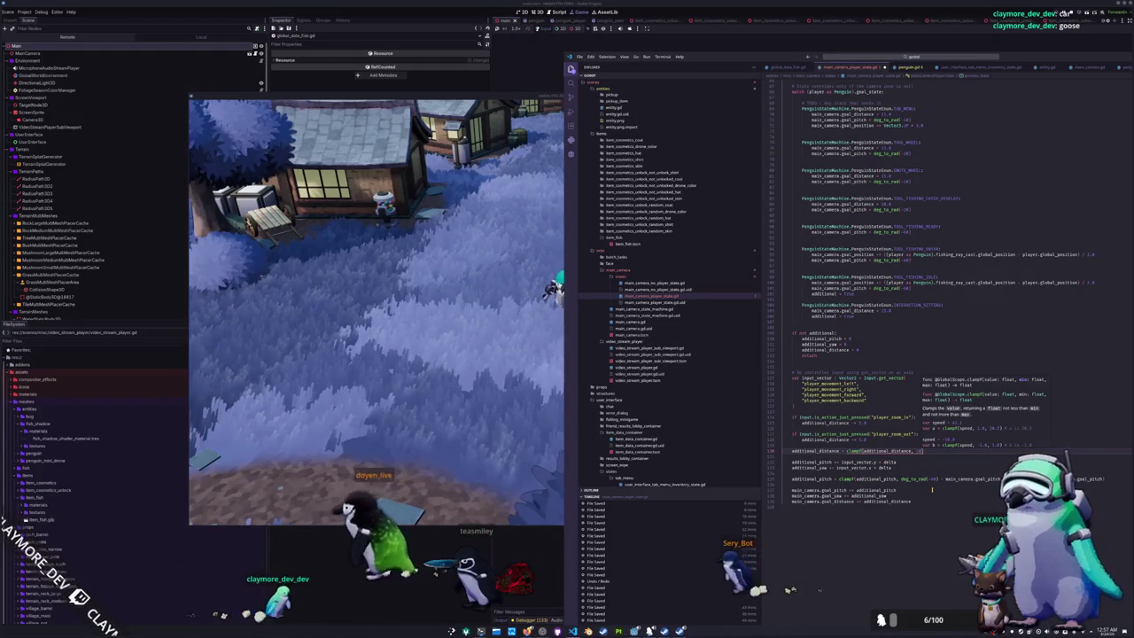
text( 1)
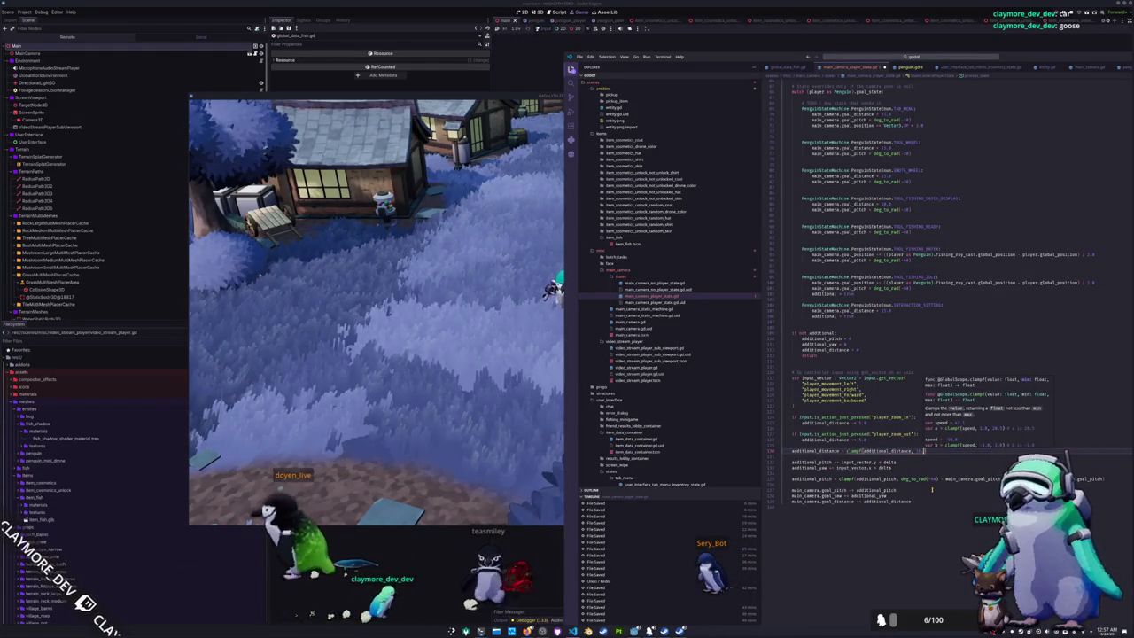
text(0.0)
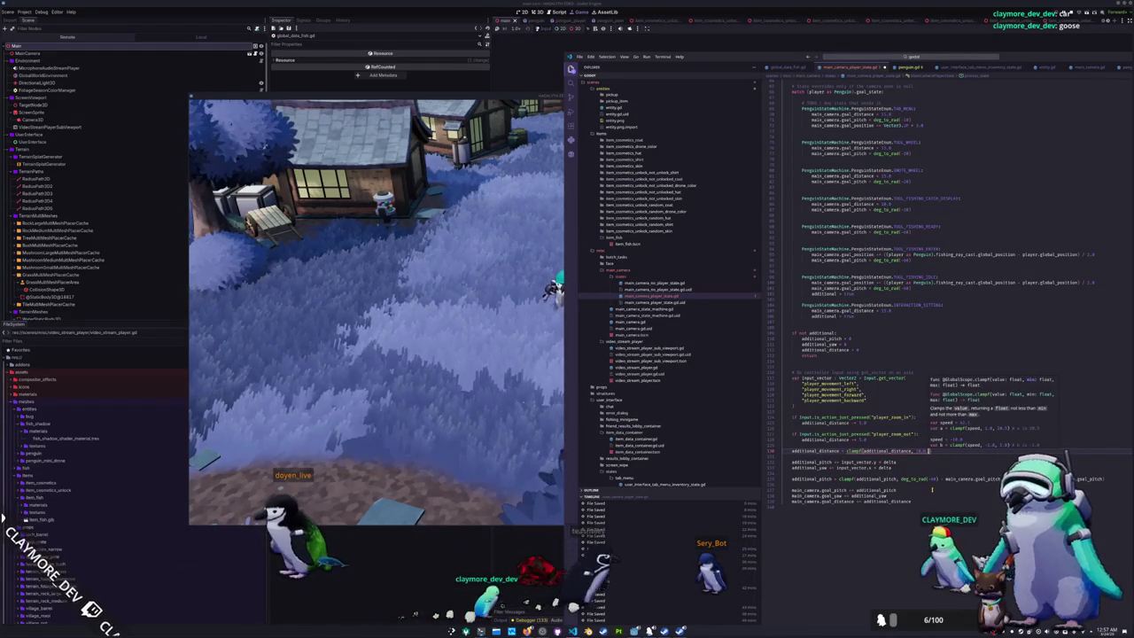
text(main_camera)
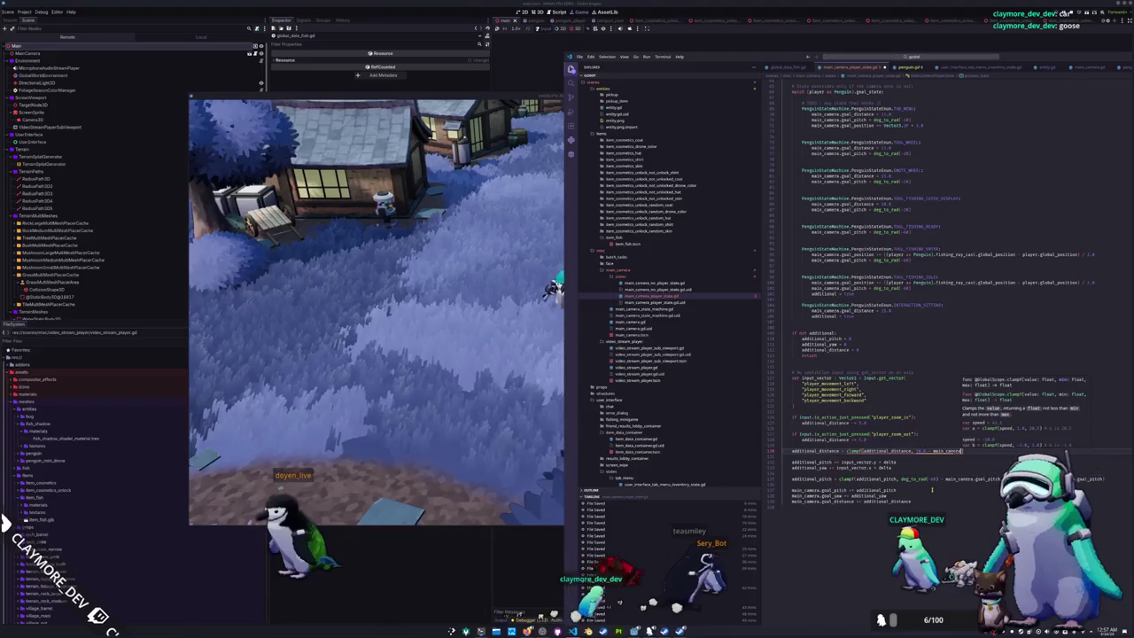
text(.goal_)
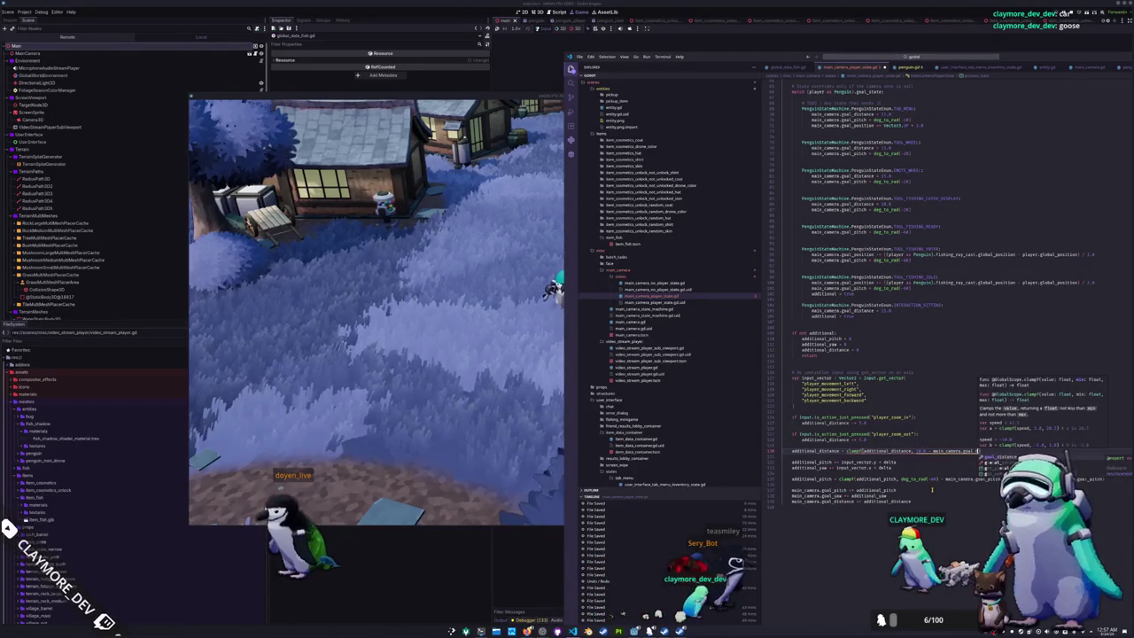
key(Return)
text(,)
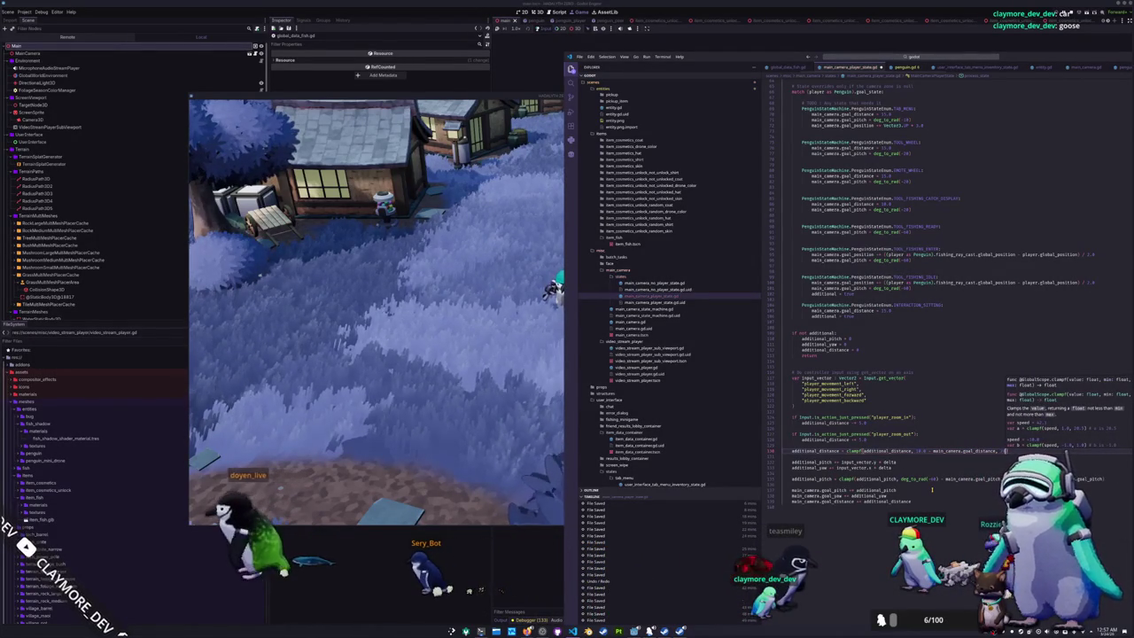
- Close the clampf call with a main_camera.goal_distance bound, then bring the running game forward
scroll(875, 305, up, 5)
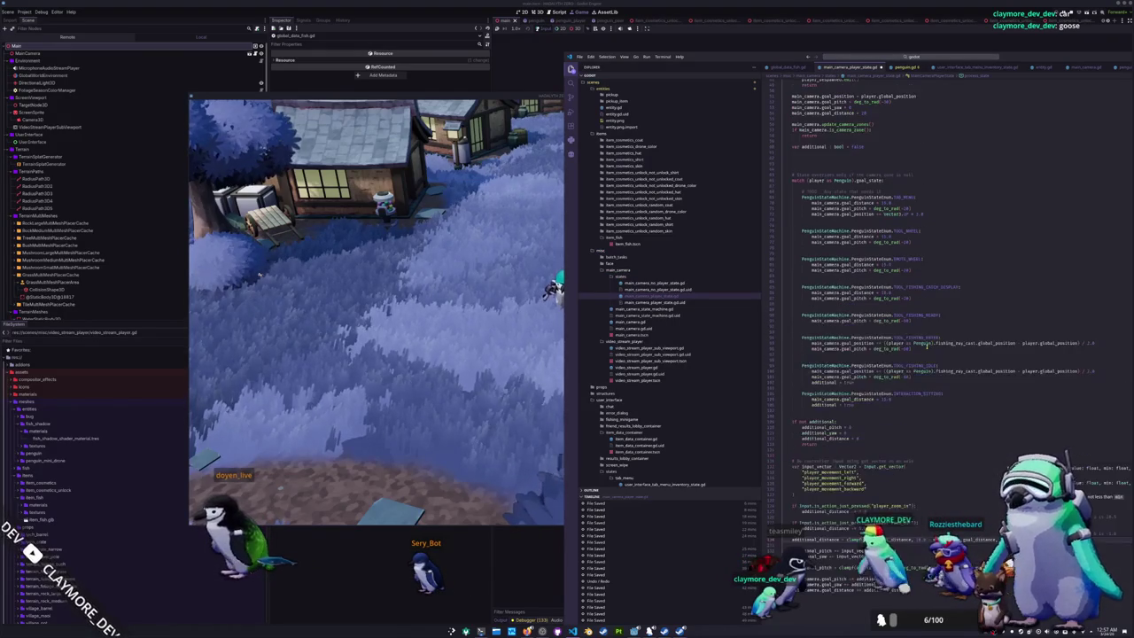
scroll(928, 346, up, 13)
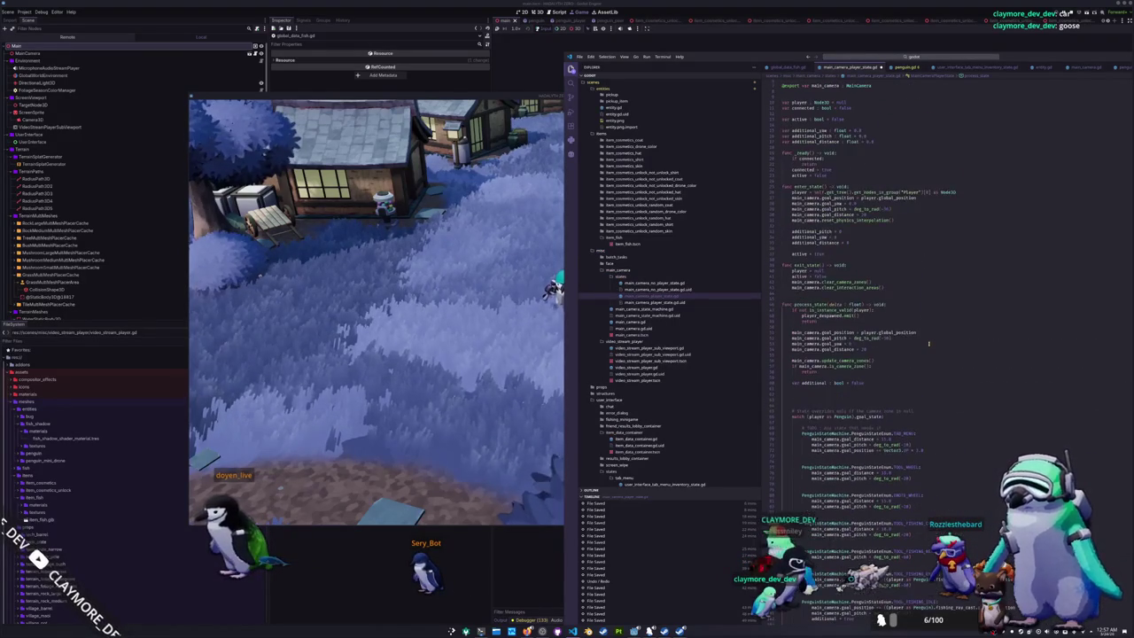
scroll(928, 343, down, 18)
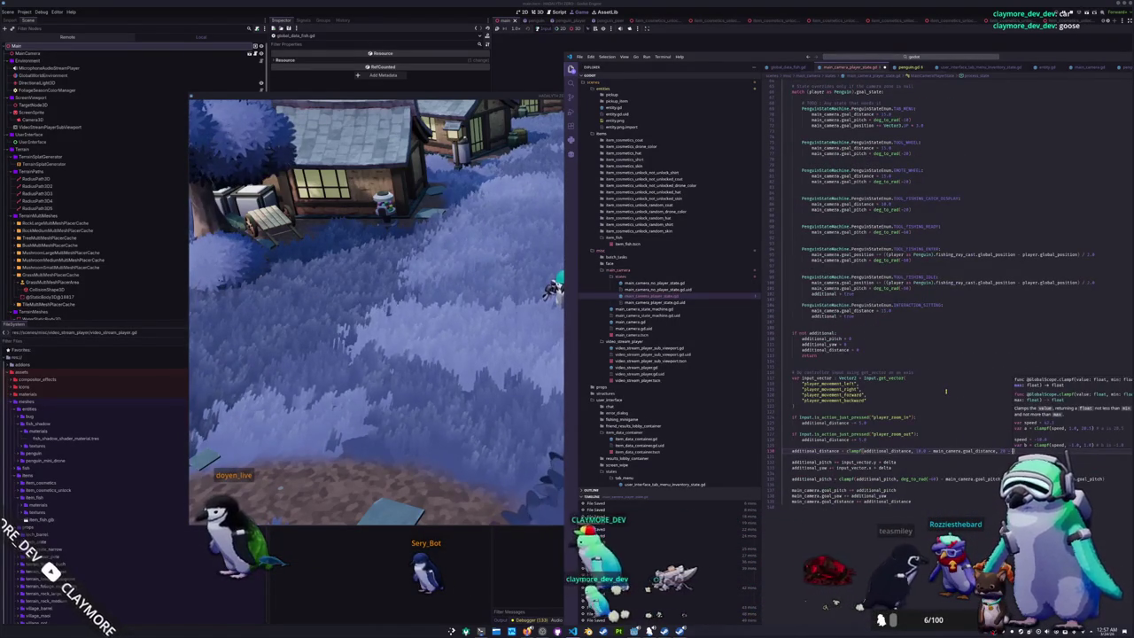
text(main_camera.goa)
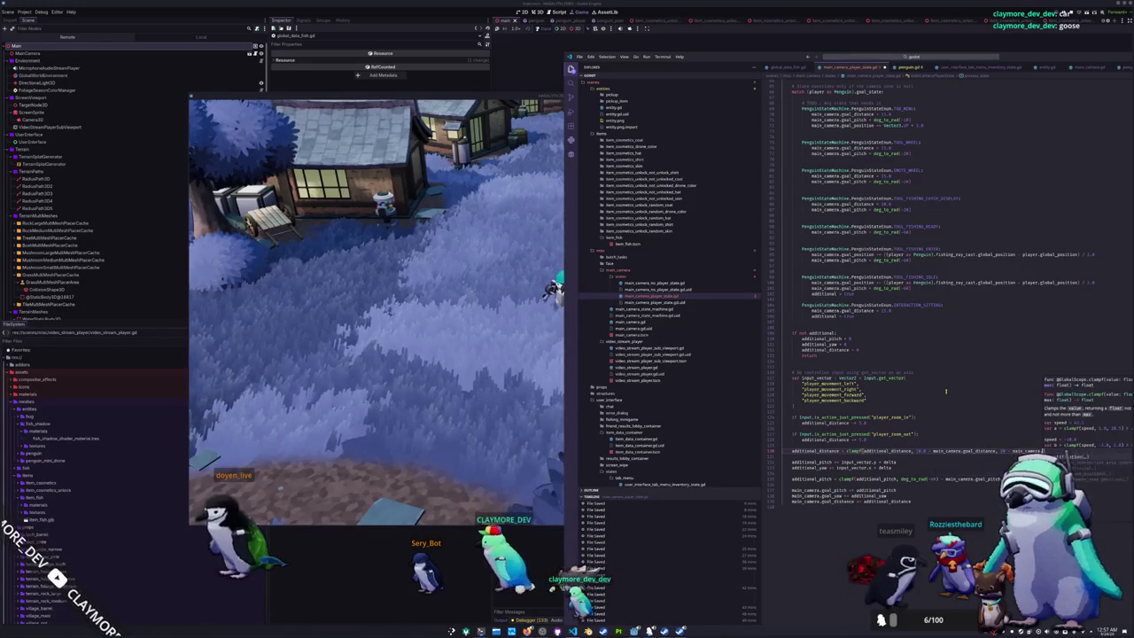
text(l_distance))
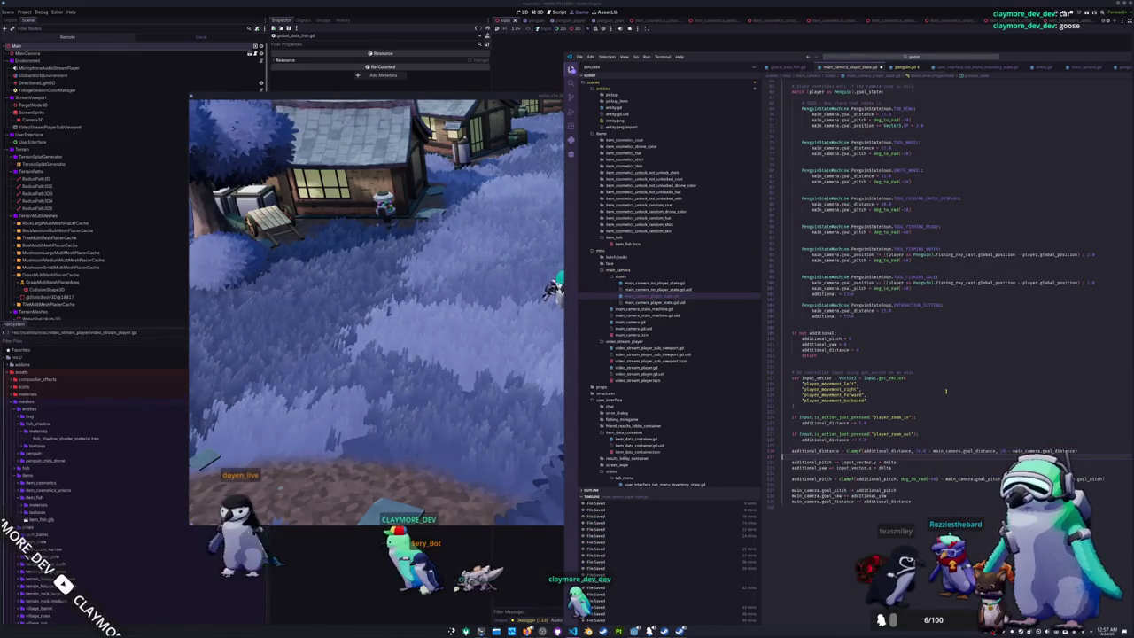
click(531, 399)
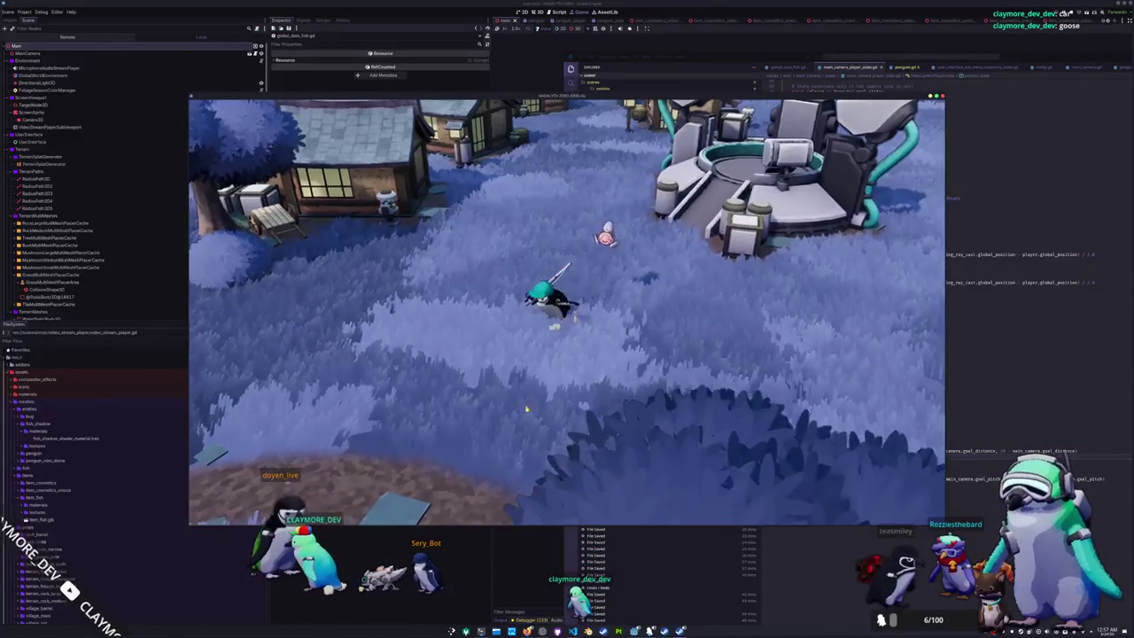
- Walk the penguin to the shoreline, zoom the camera in while fishing, and open the debug console
key(a)
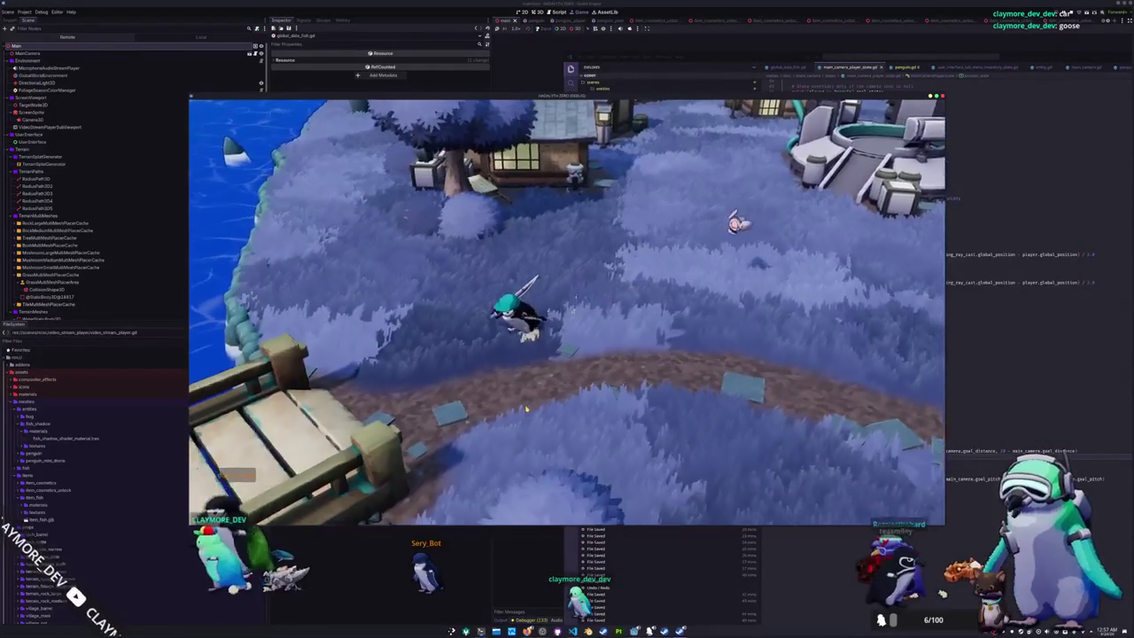
scroll(429, 387, up, 3)
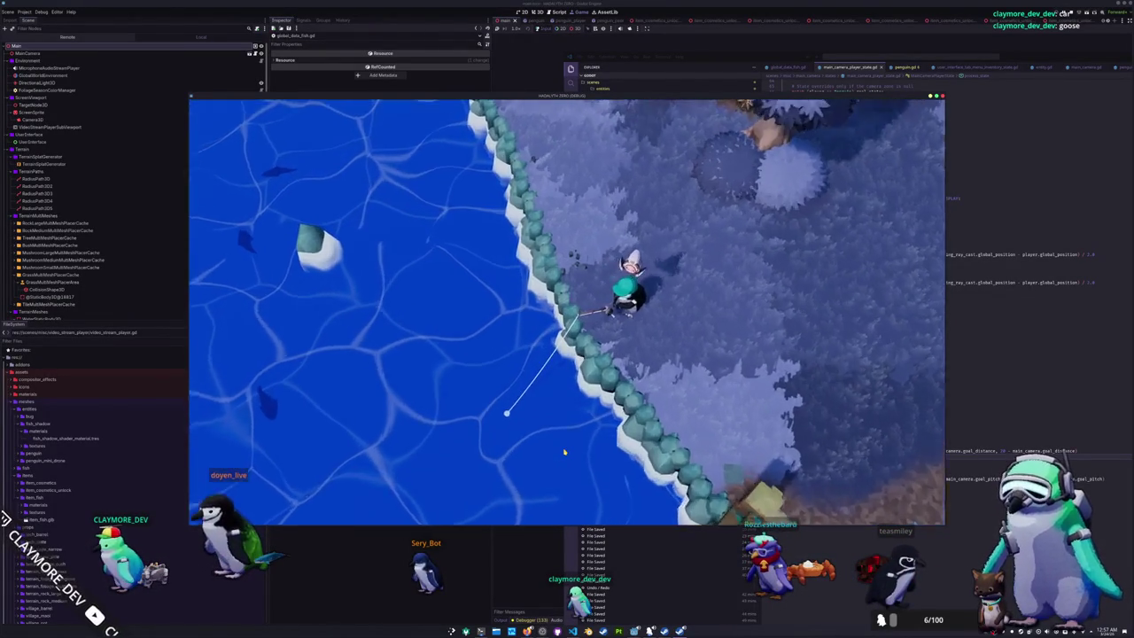
scroll(562, 453, up, 2)
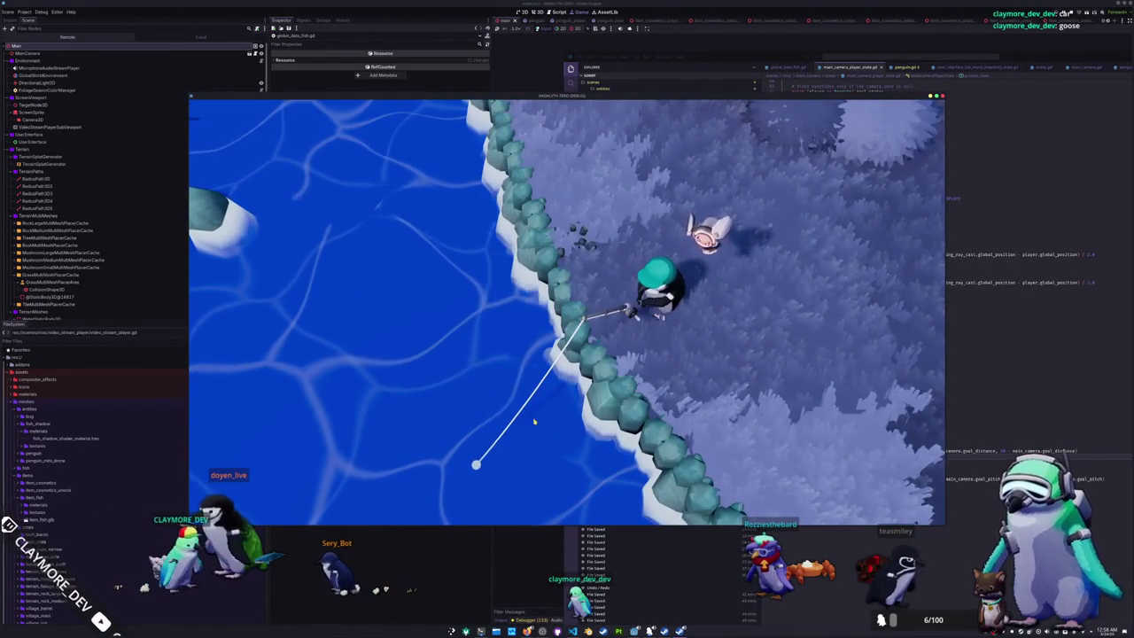
scroll(534, 422, up, 3)
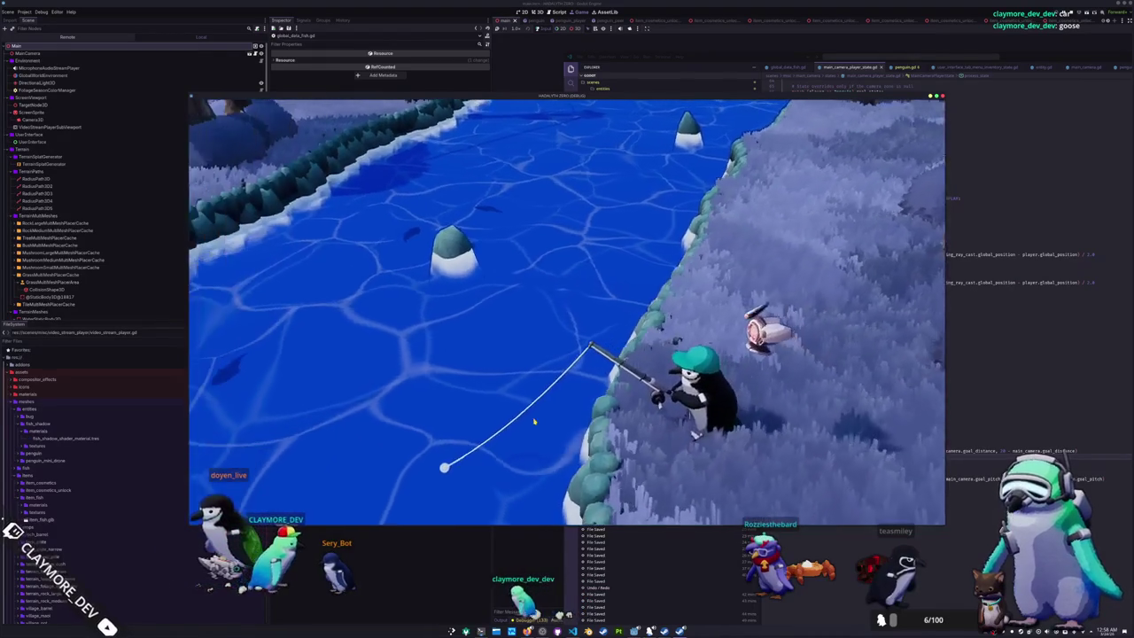
scroll(534, 421, up, 2)
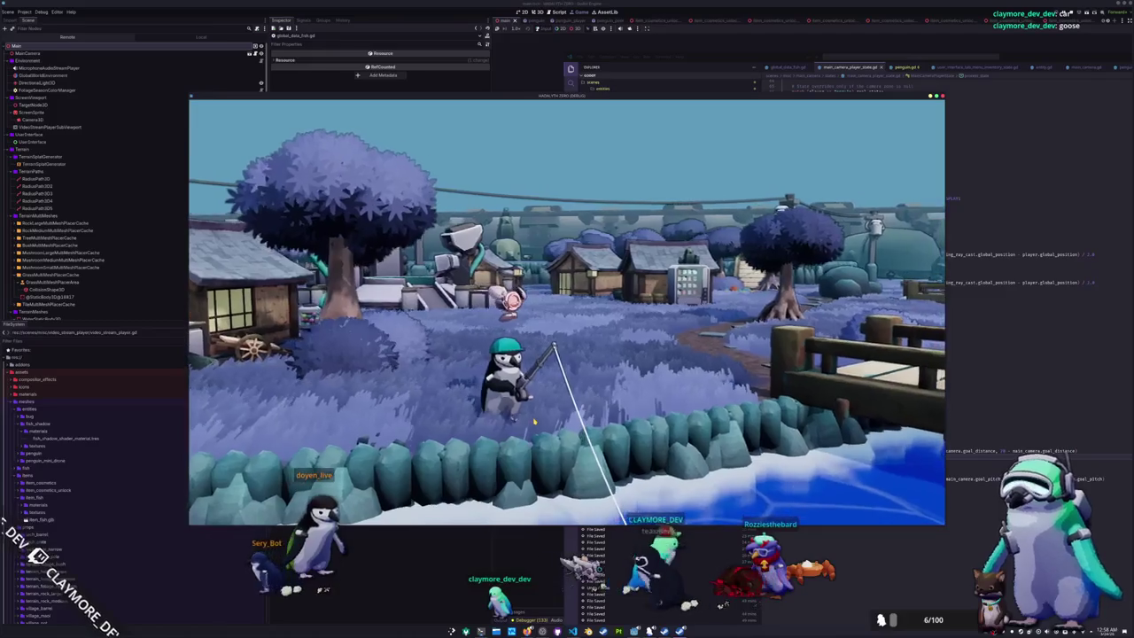
key(grave)
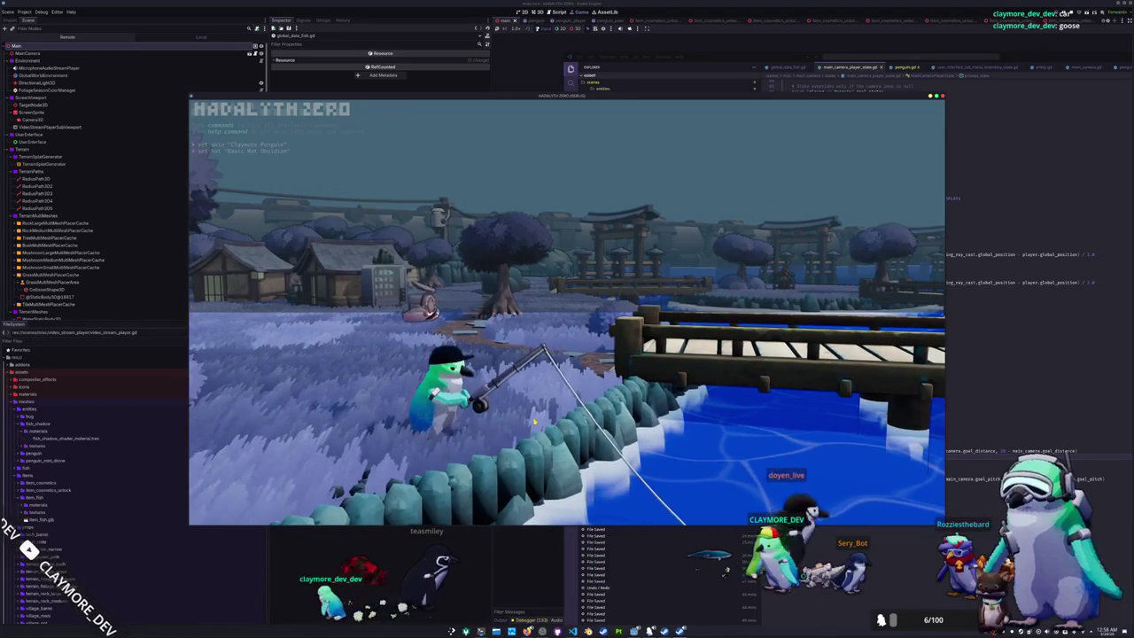
- Toggle the in-game debug console open and closed twice
key(grave)
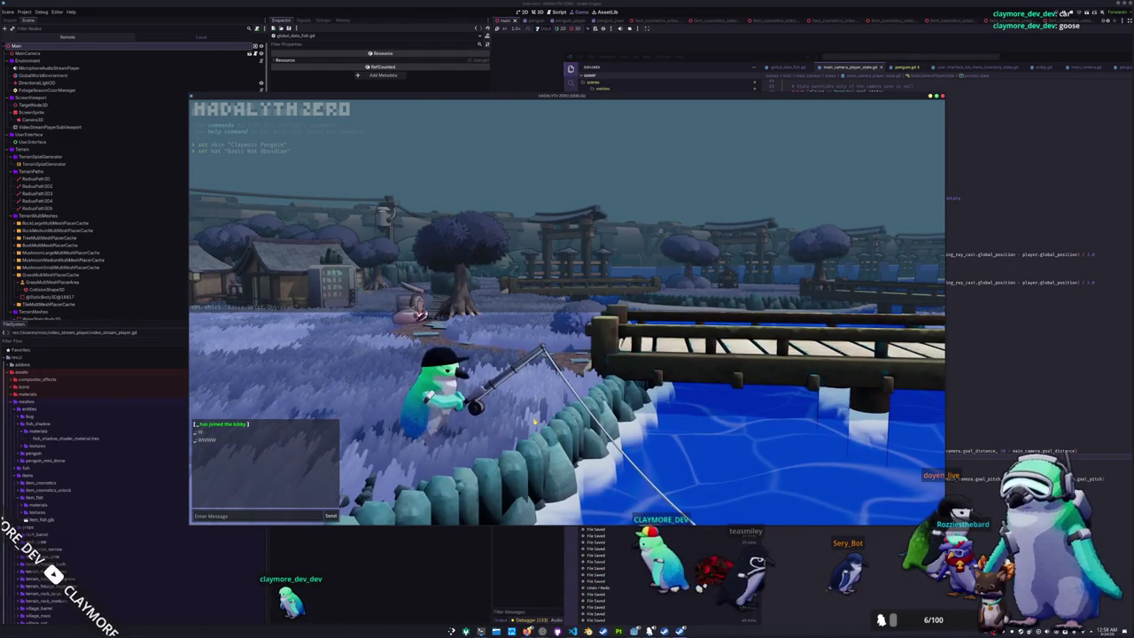
key(grave)
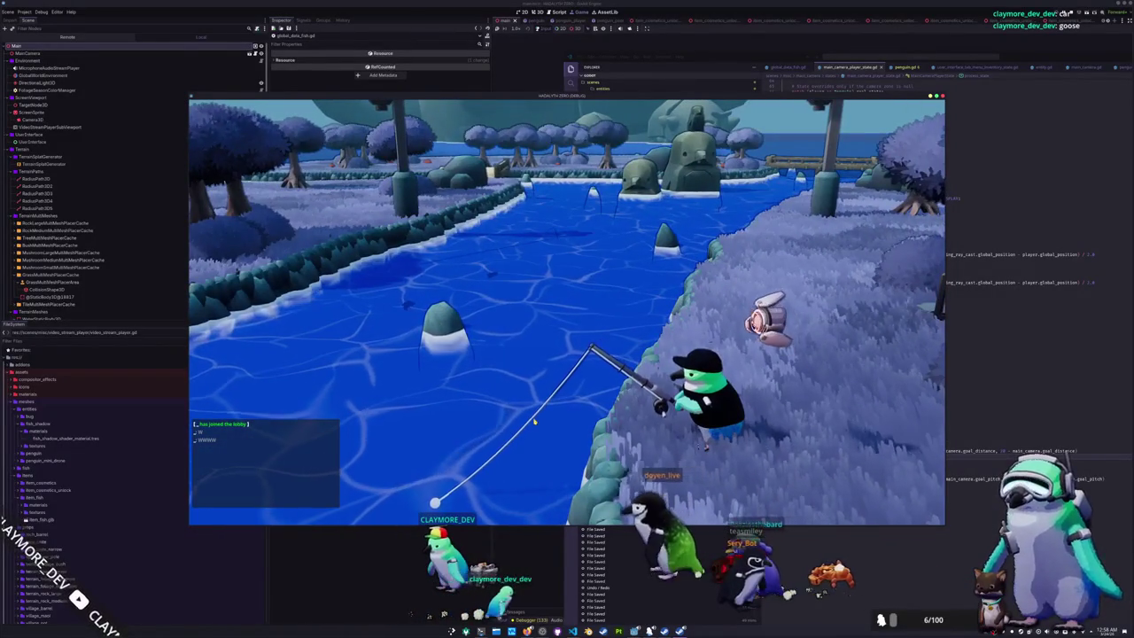
key(grave)
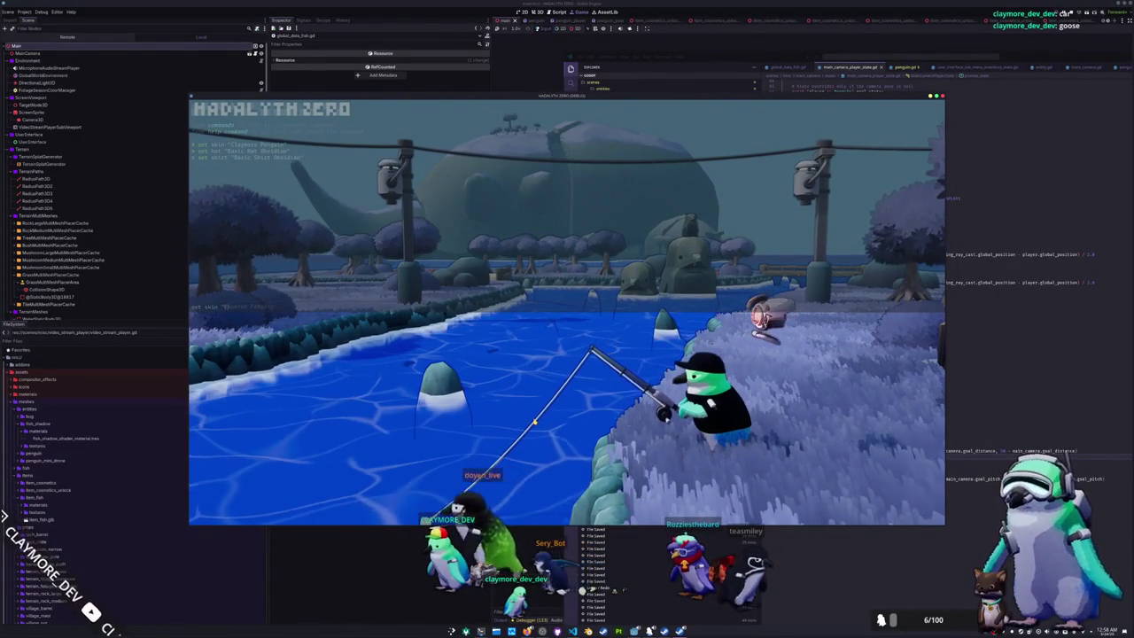
key(grave)
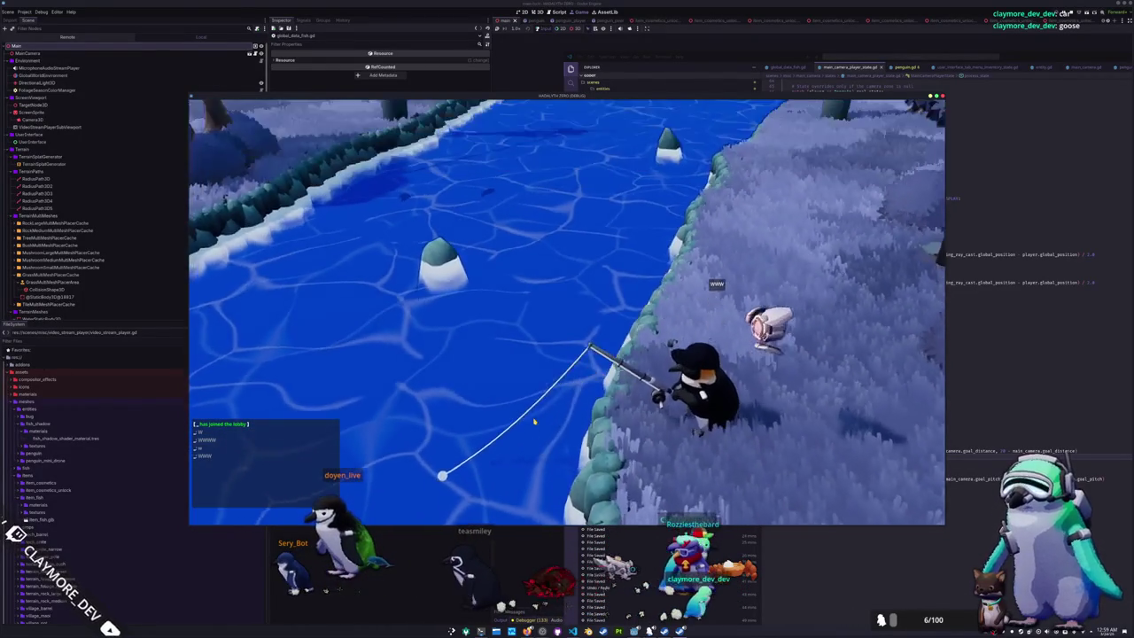
- Walk the penguin around with WASD, dismiss the chat input, and return to VS Code
text(www)
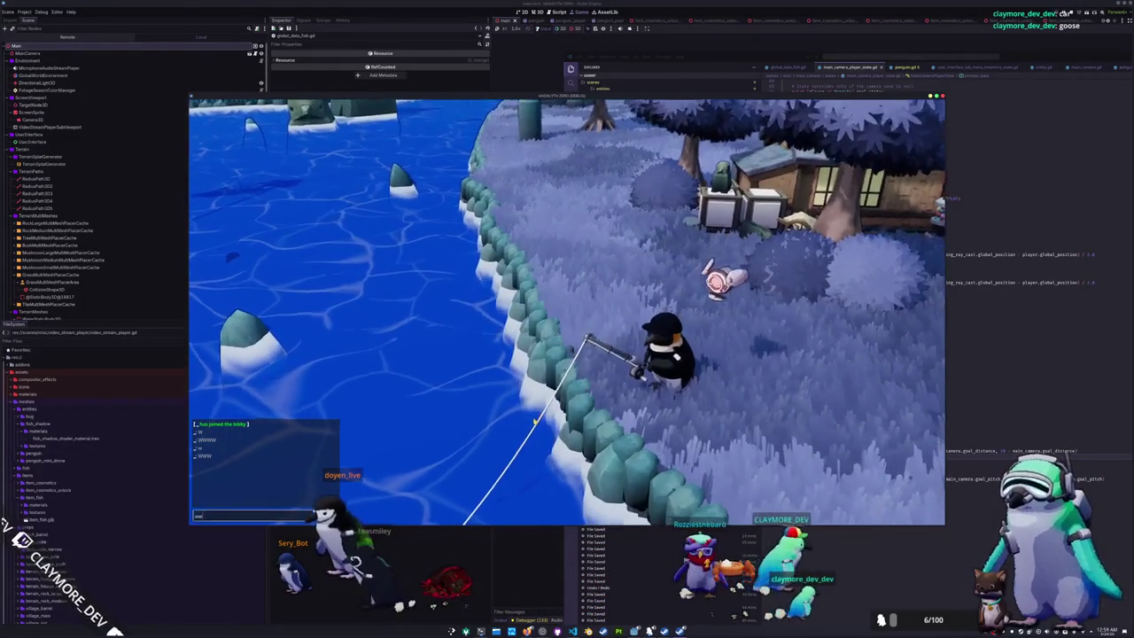
text(wwwwwsadwasdwasdwasdwa)
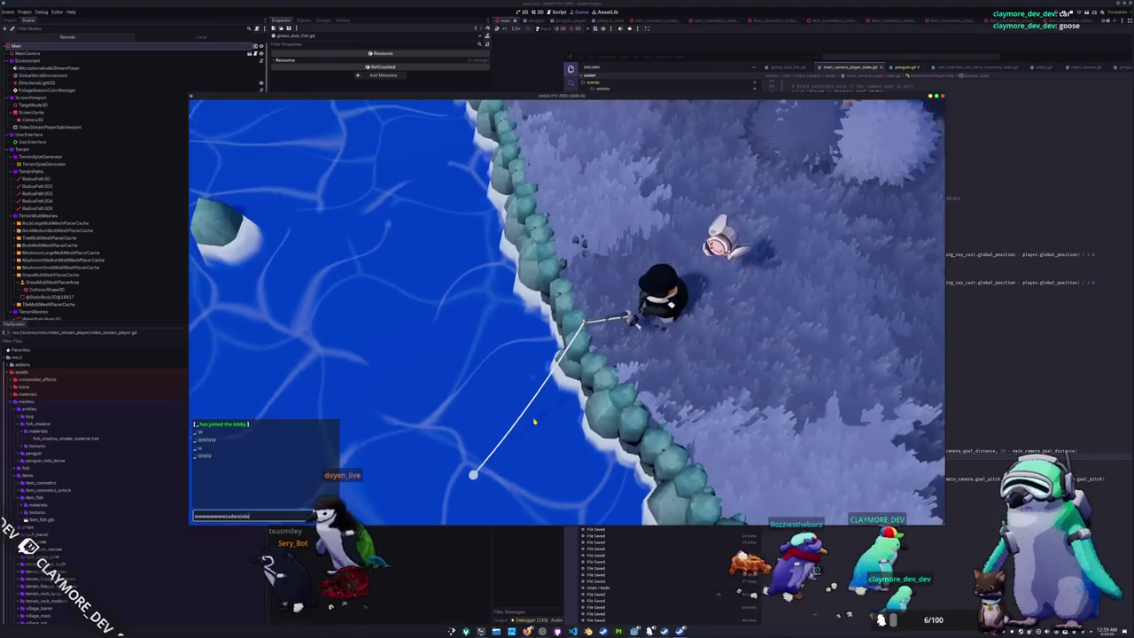
key(Escape)
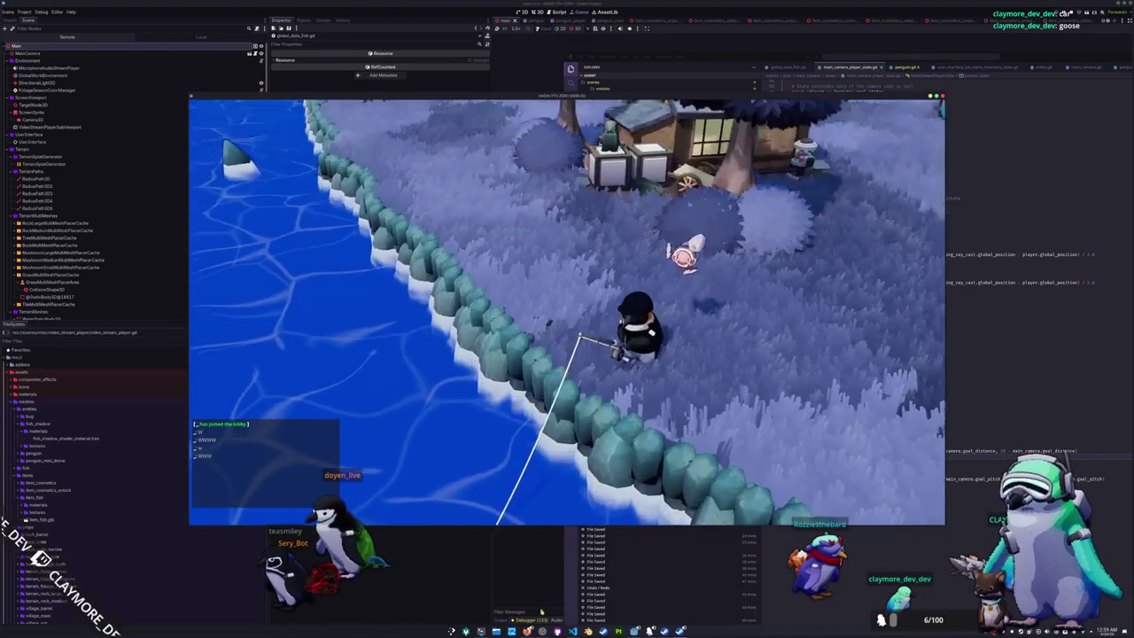
key(alt+Tab)
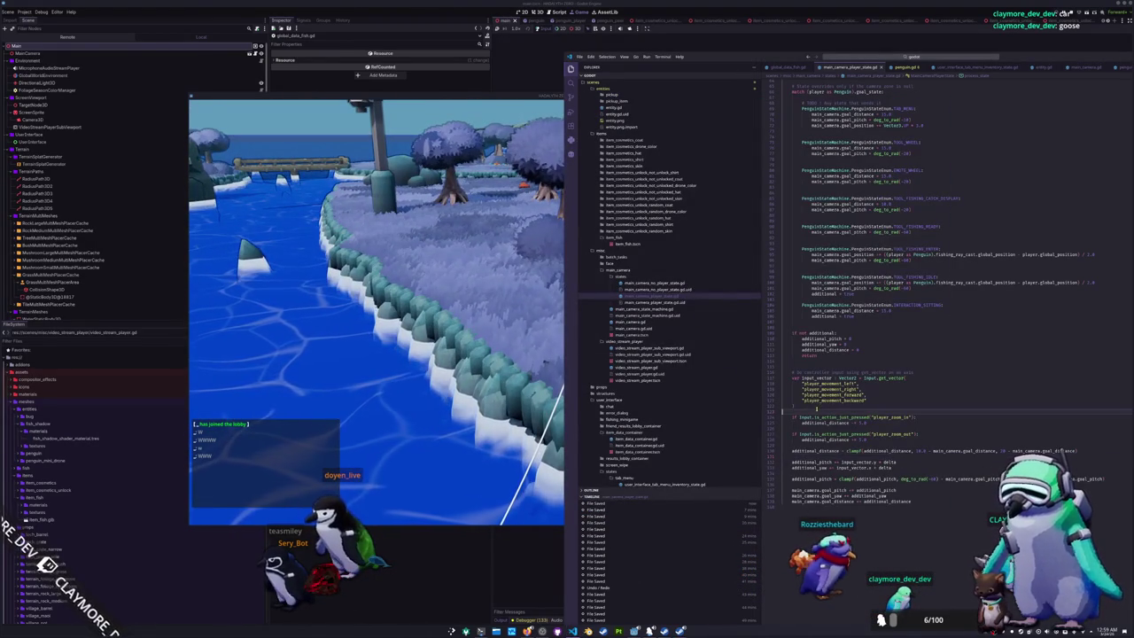
- Discard a started 'if not' line so the camera script stays unchanged, then return to the game
key(Return)
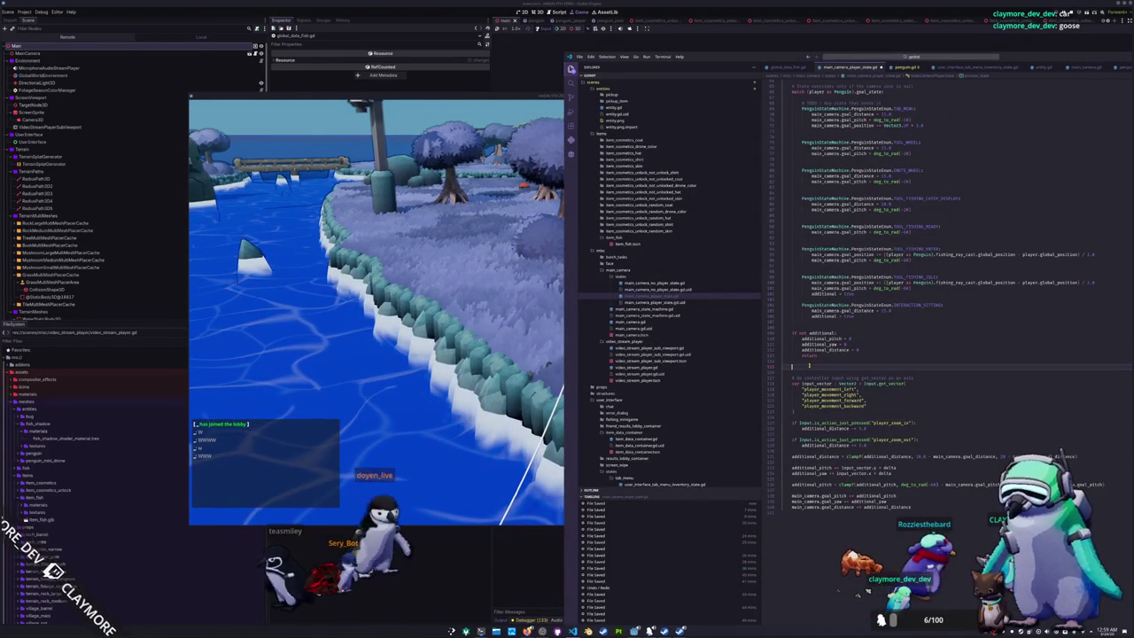
text(if not)
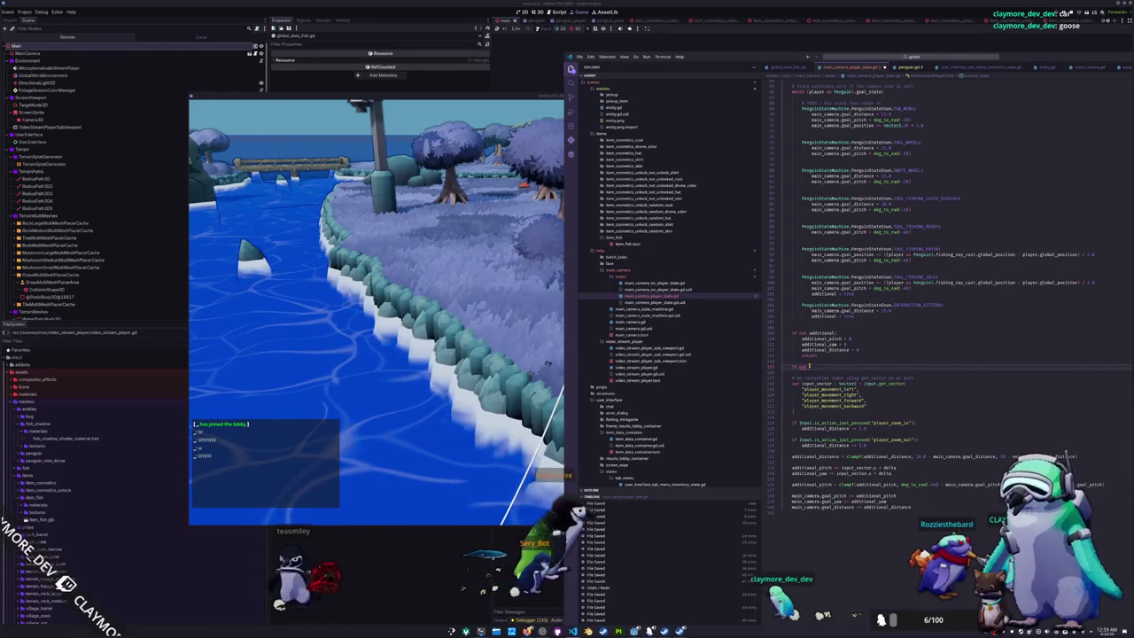
key(shift+Home)
key(BackSpace)
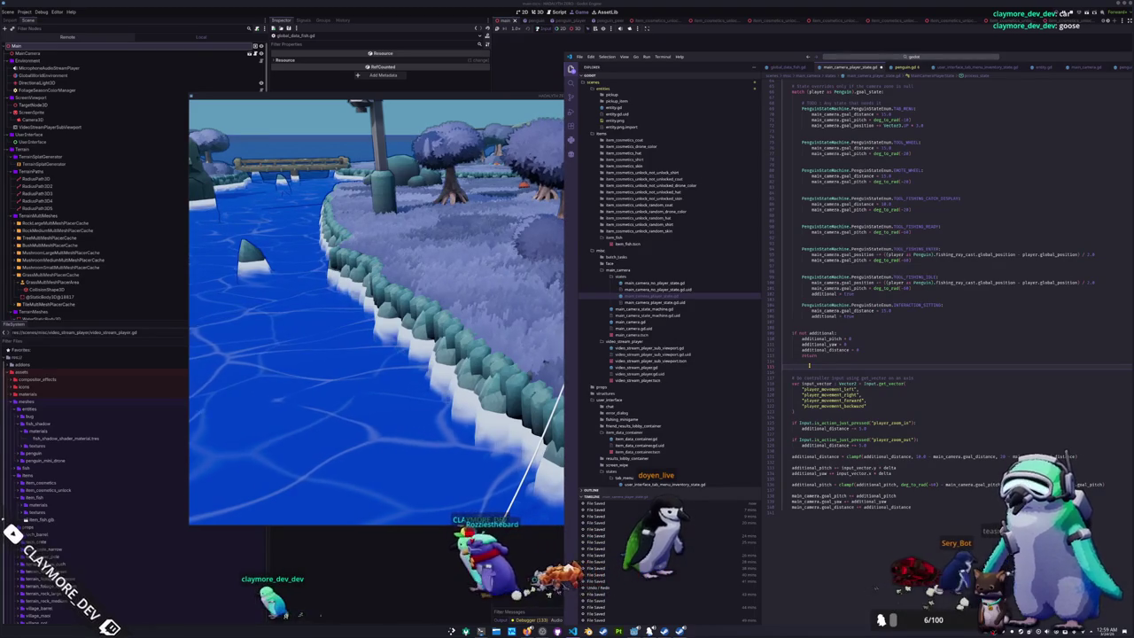
key(Delete)
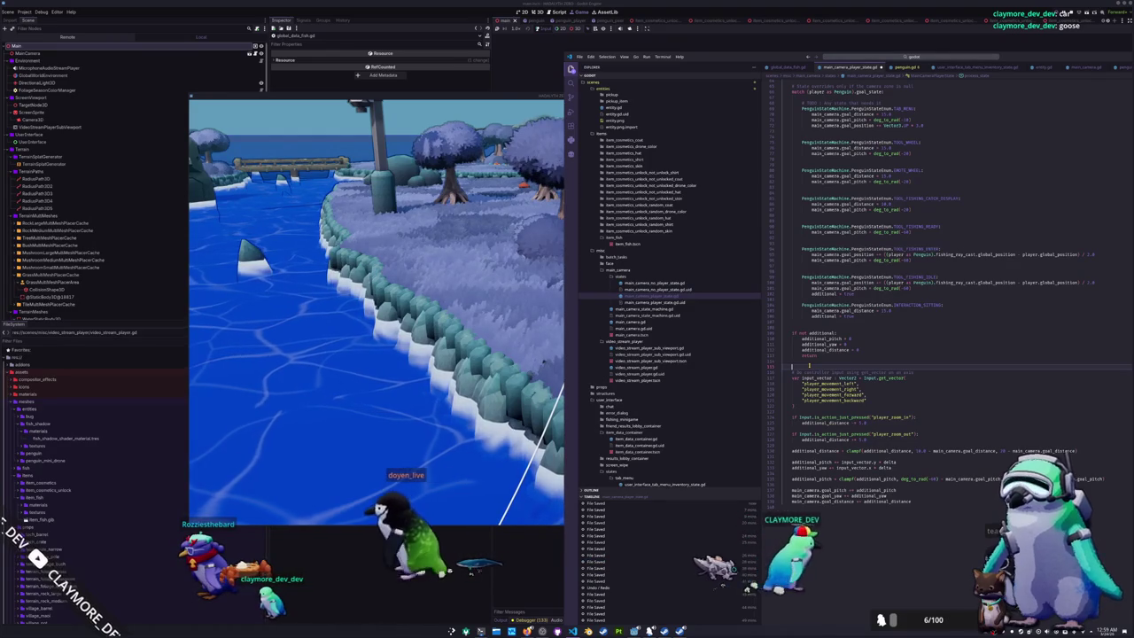
click(453, 378)
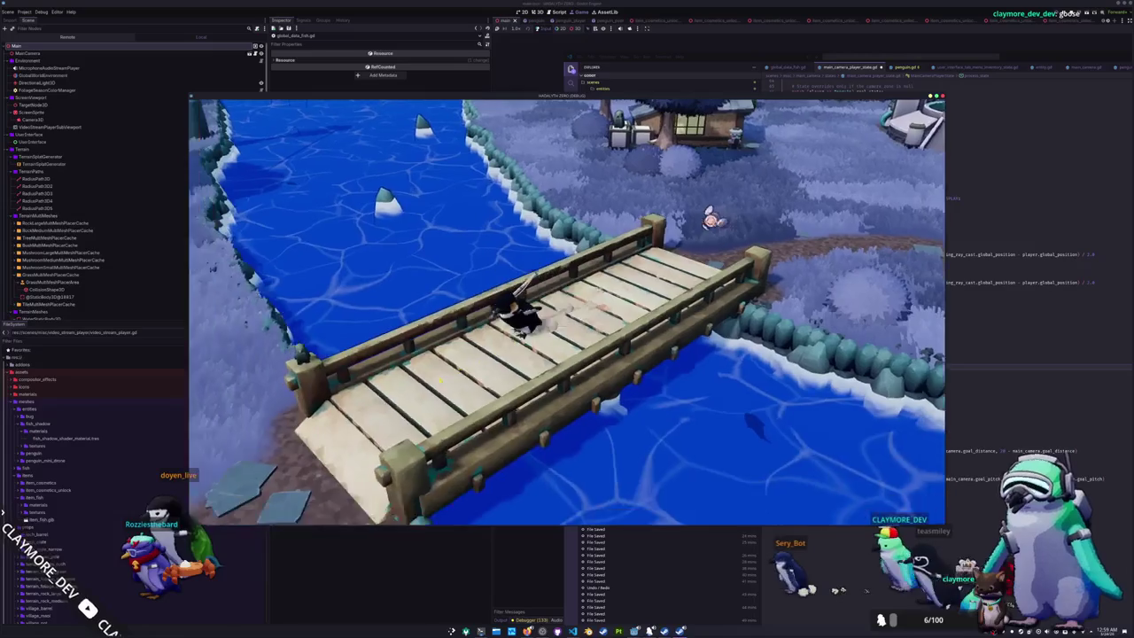
- Walk the penguin off the bridge toward the wooden house
key(a)
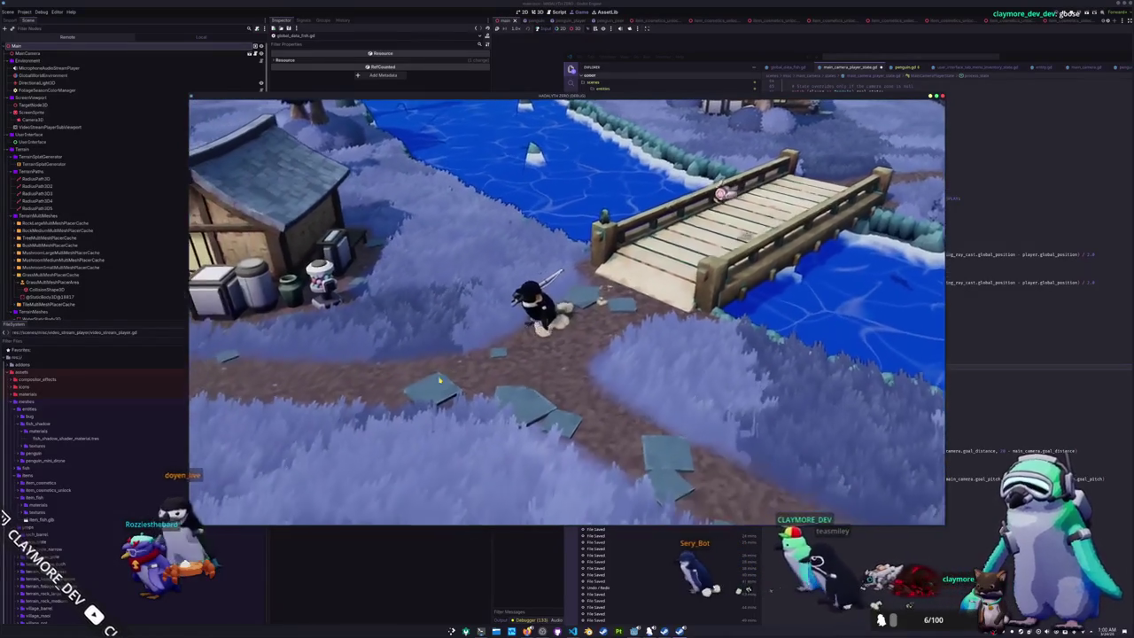
key(a)
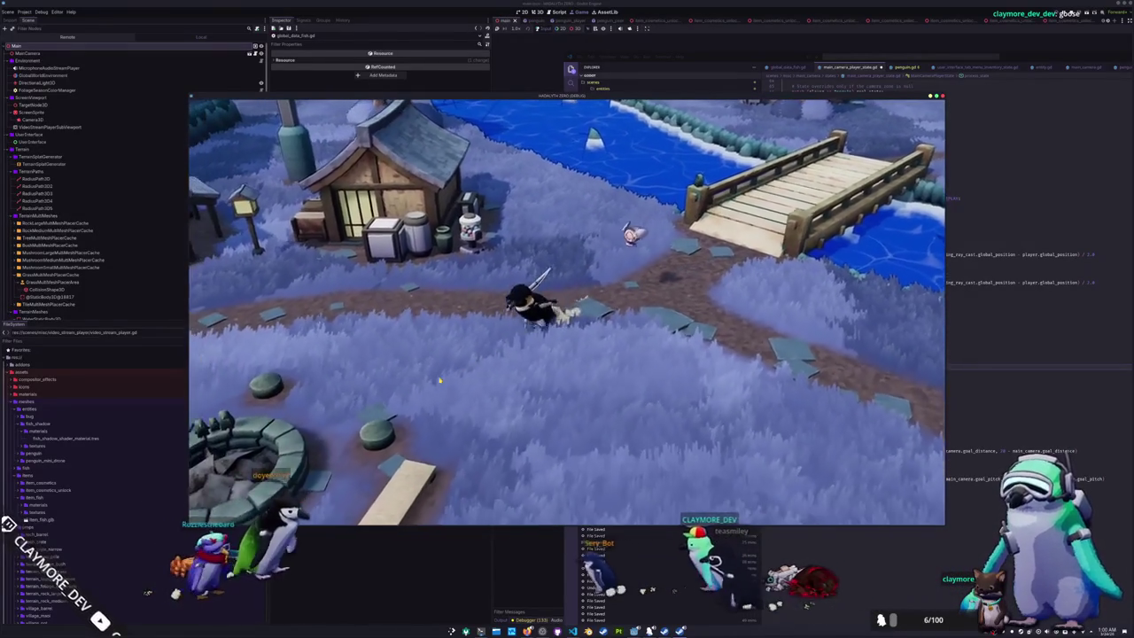